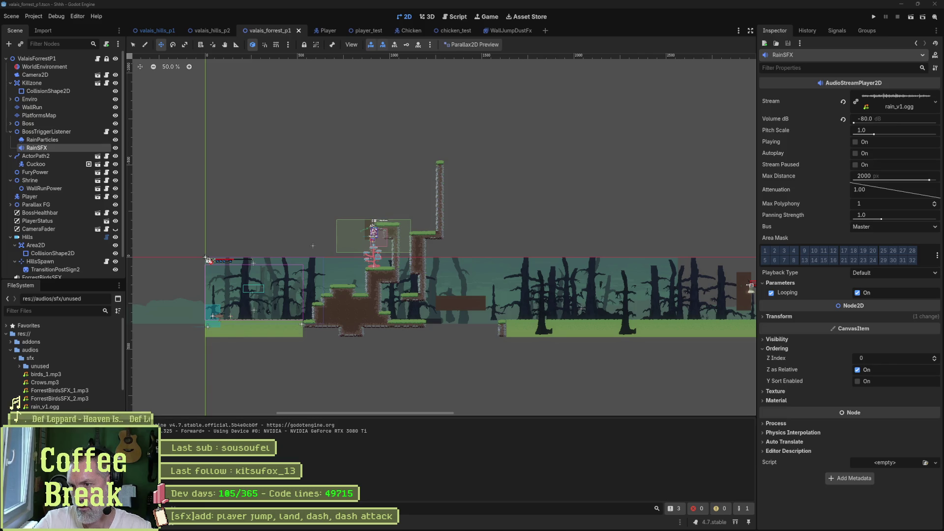
Step: Open the Shhh repository's audios\sfx\unused folder in File Explorer
drag(22, 406, 16, 416)
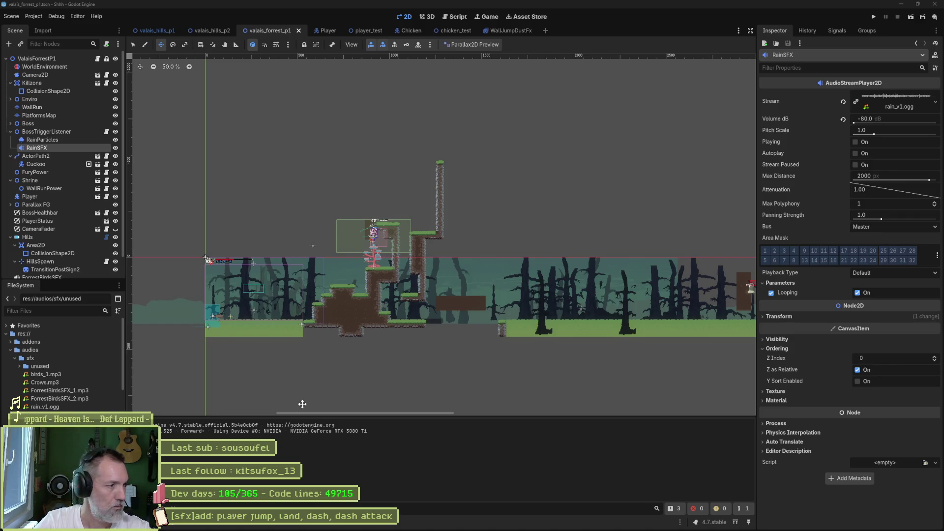
mouse_move(393, 530)
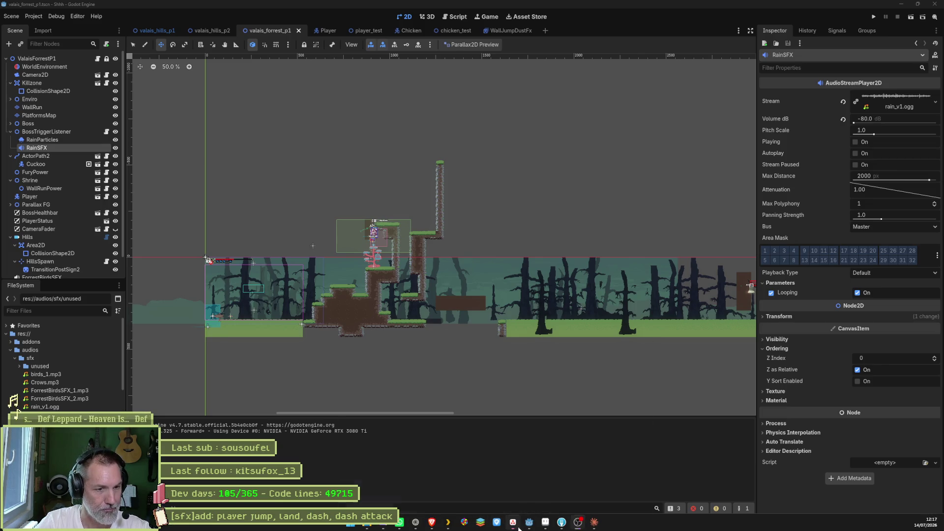
click(514, 522)
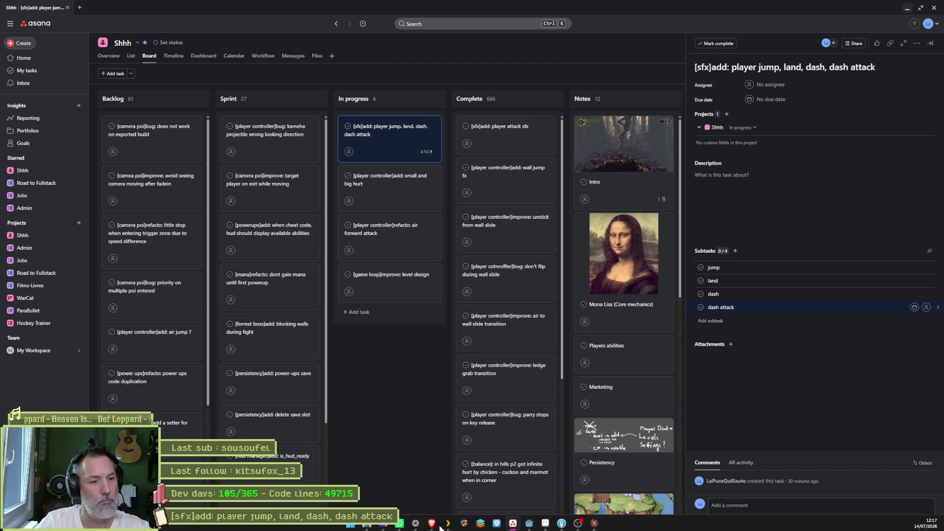
click(377, 525)
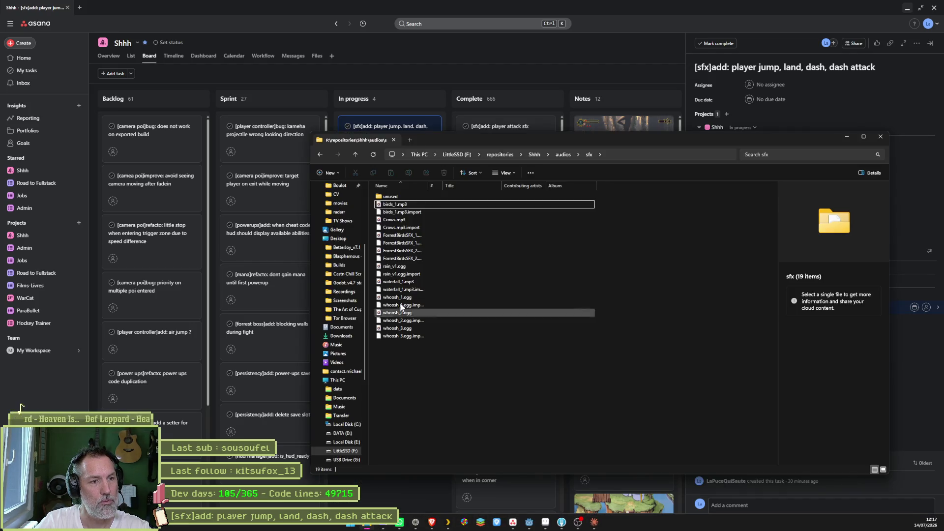
double_click(405, 197)
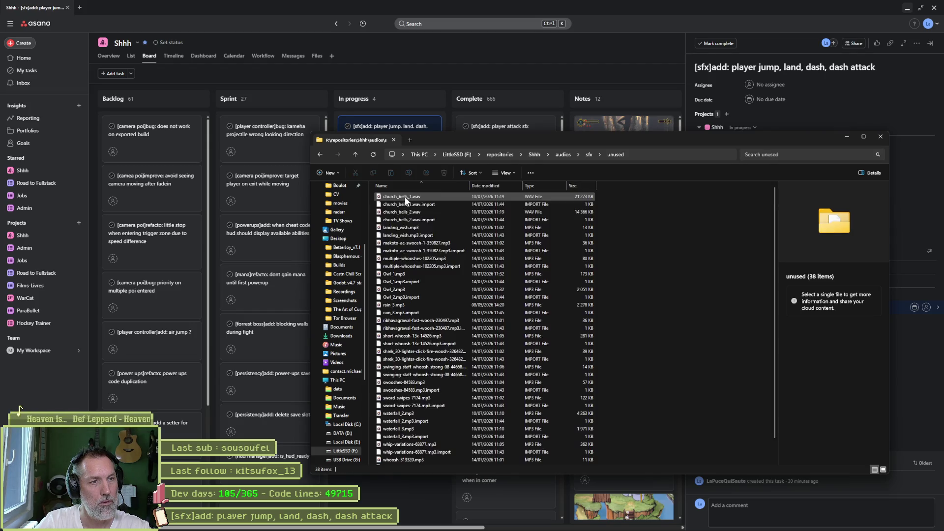
Step: Preview landing_wish.mp3, makoto-ae-swoosh, short-whoosh and the shrek lighter woosh in Media Player
click(430, 228)
double_click(430, 228)
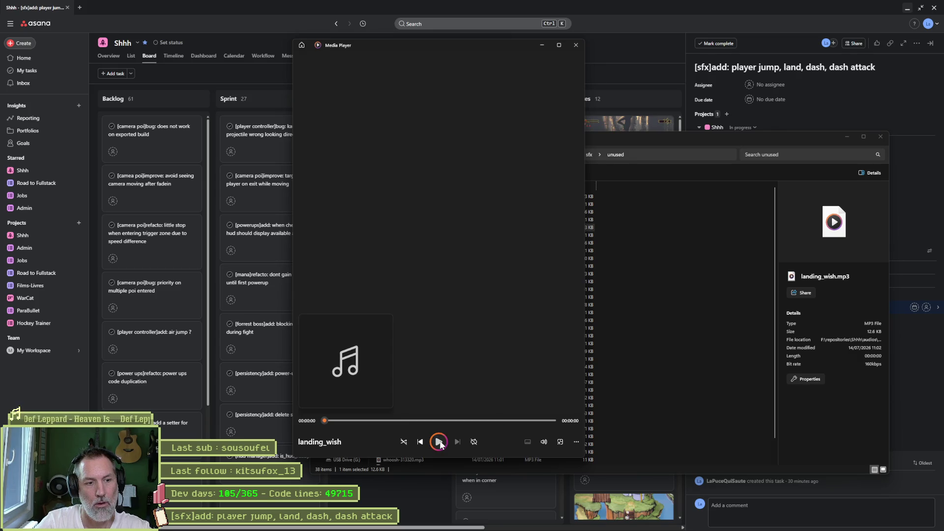
click(576, 44)
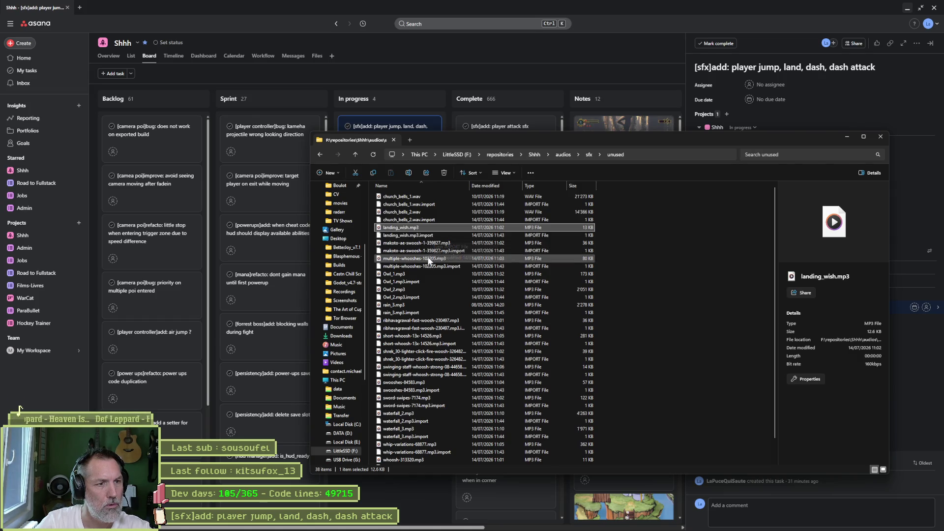
double_click(423, 243)
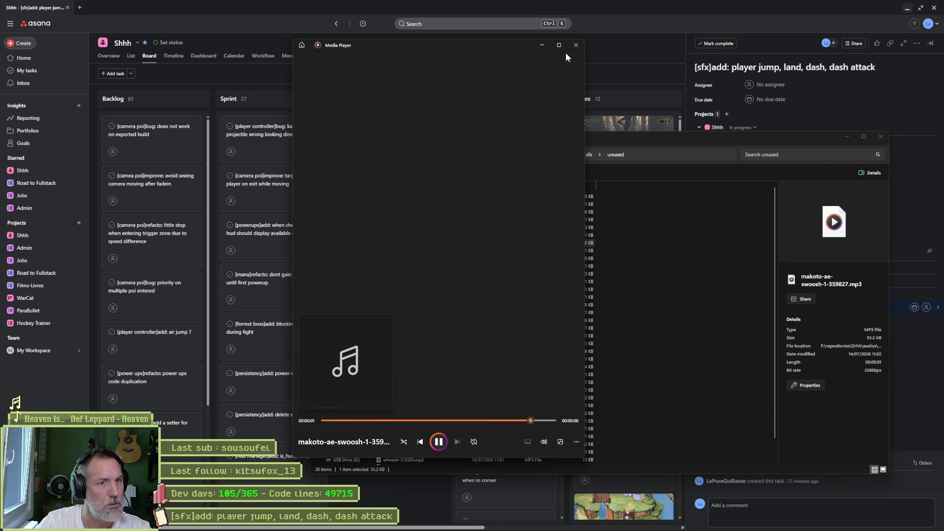
click(576, 45)
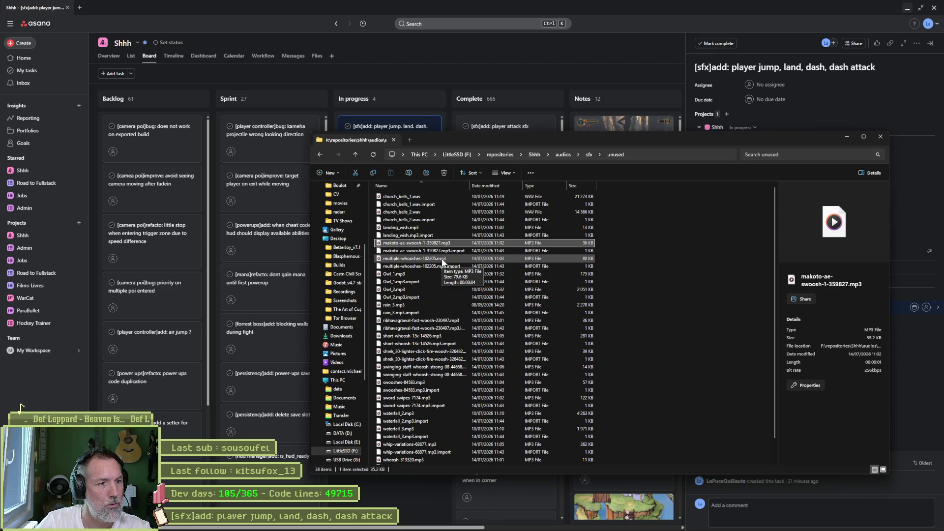
double_click(440, 335)
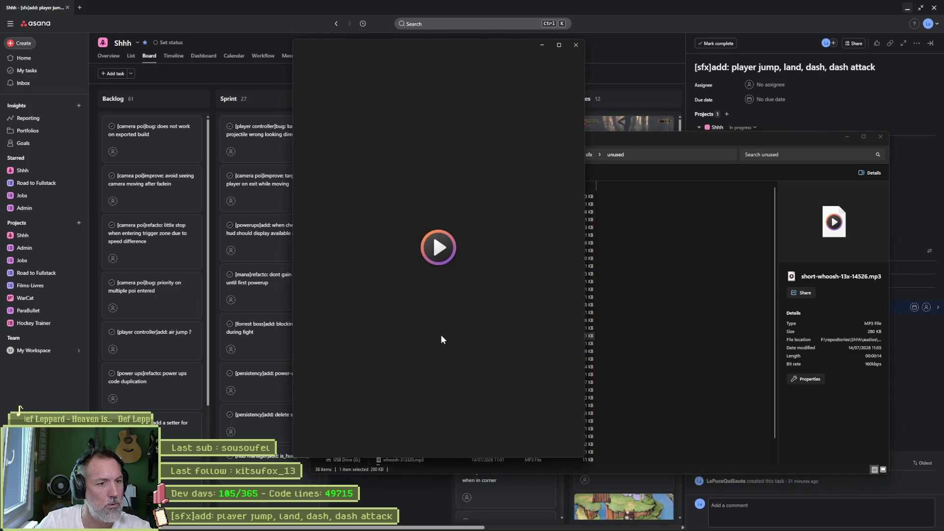
click(576, 45)
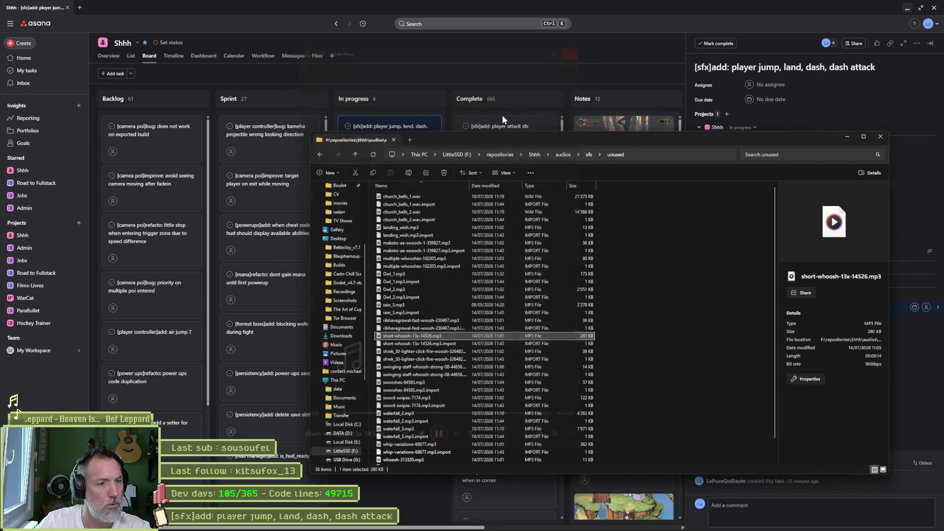
double_click(433, 351)
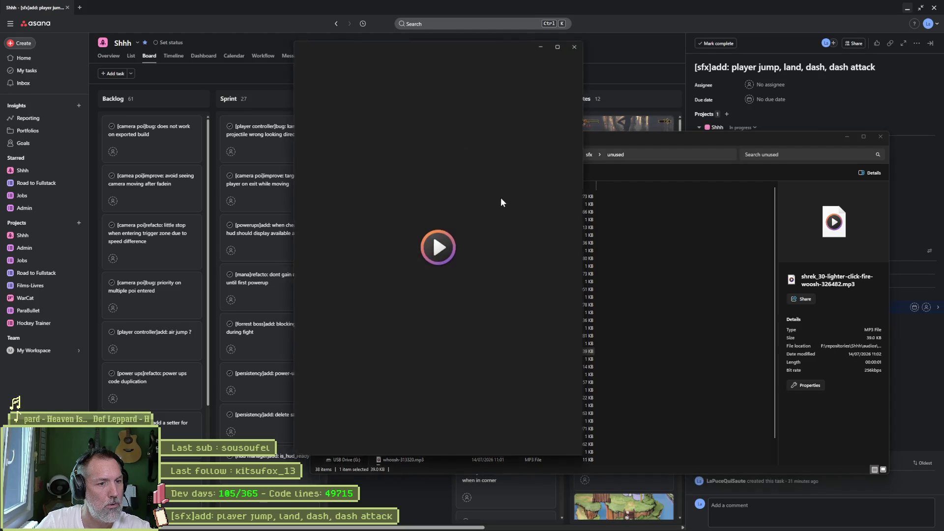
click(572, 49)
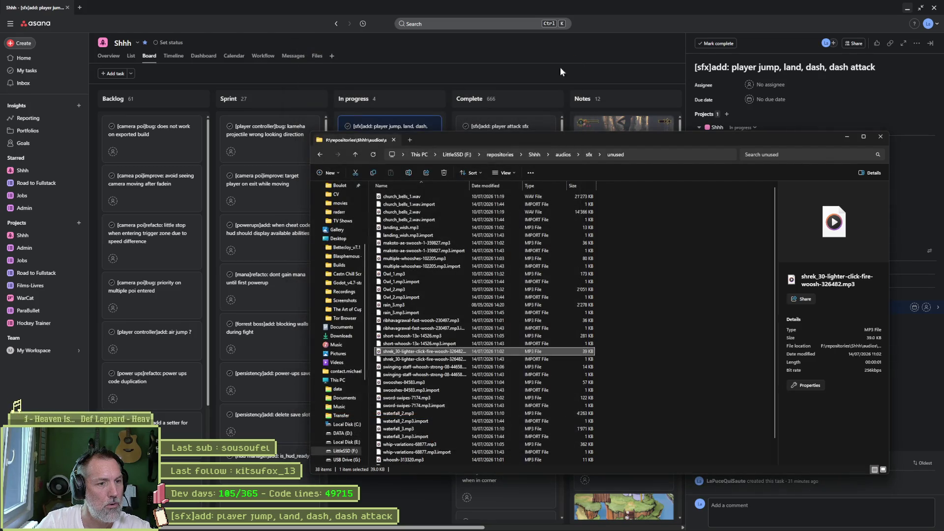
Step: Preview swinging-staff-whoosh-strong-08-44658.mp3 and swooshes-84583.mp3 in Media Player
click(438, 366)
double_click(438, 367)
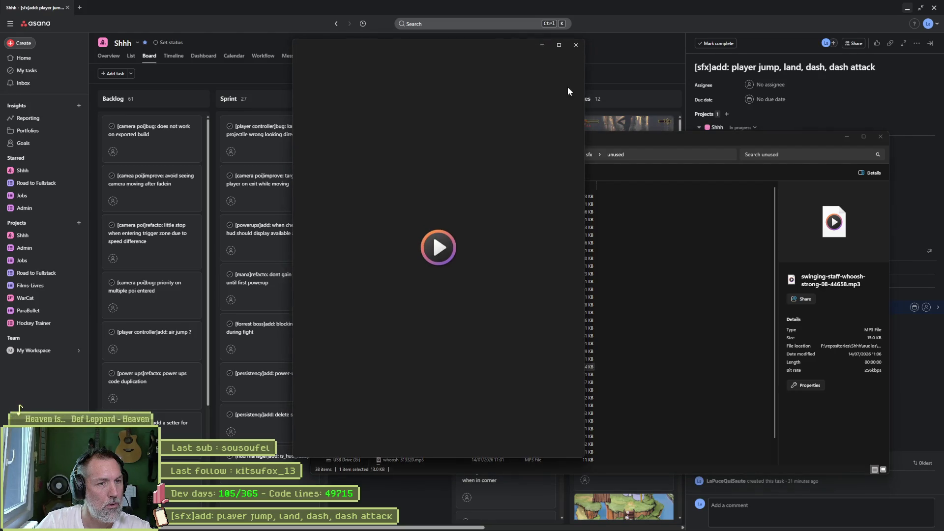
click(576, 46)
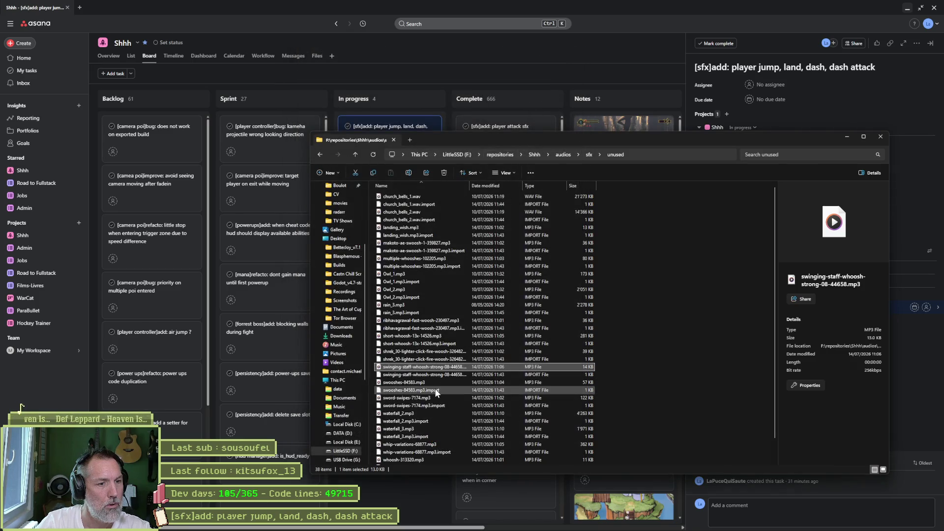
double_click(440, 382)
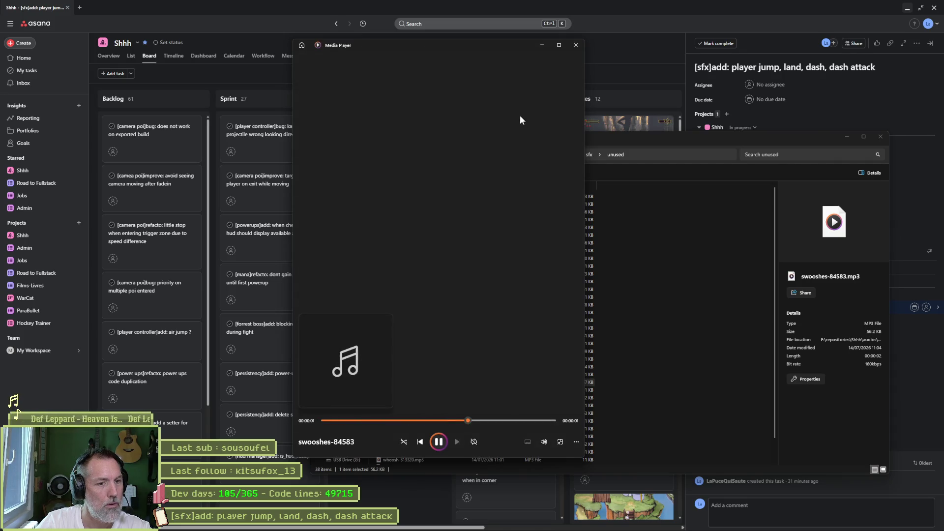
click(576, 45)
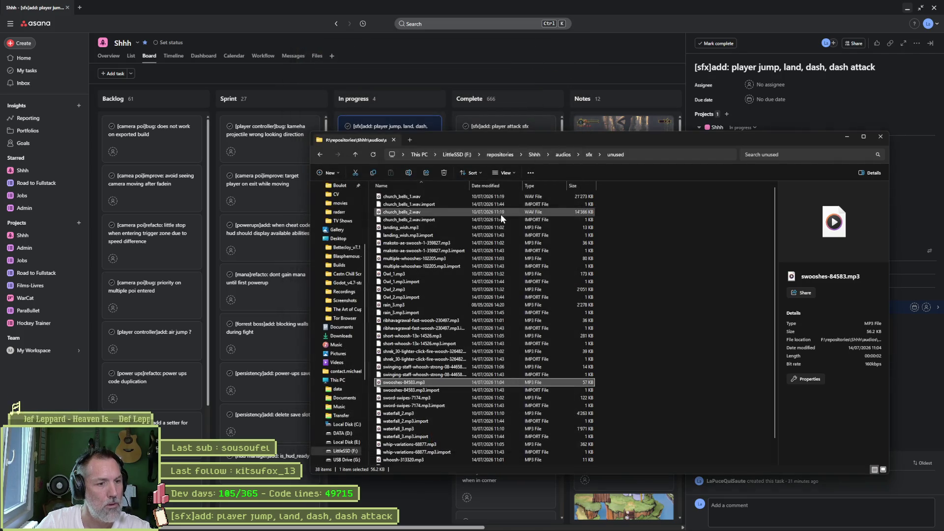
Step: Bring up actions for swooshes-84583.mp3, dismiss them, and move Explorer to the top right
right_click(417, 382)
click(500, 379)
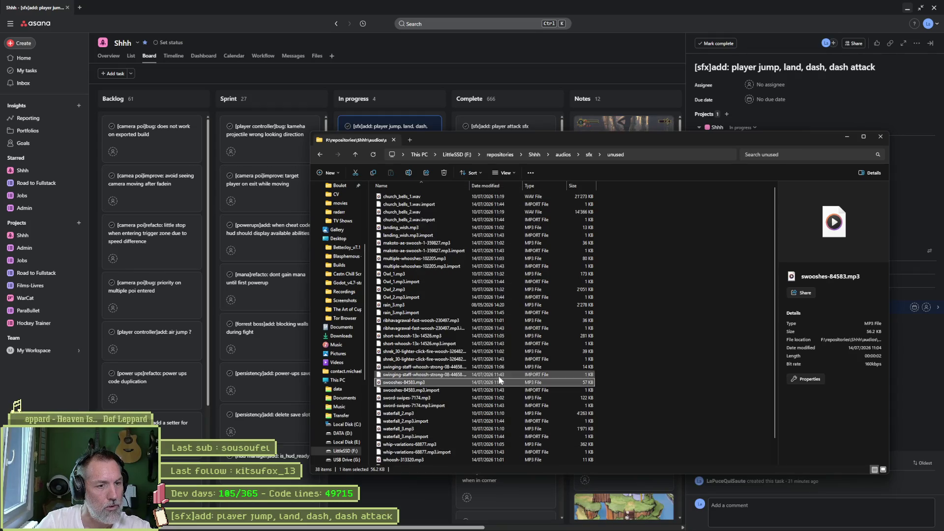
right_click(499, 379)
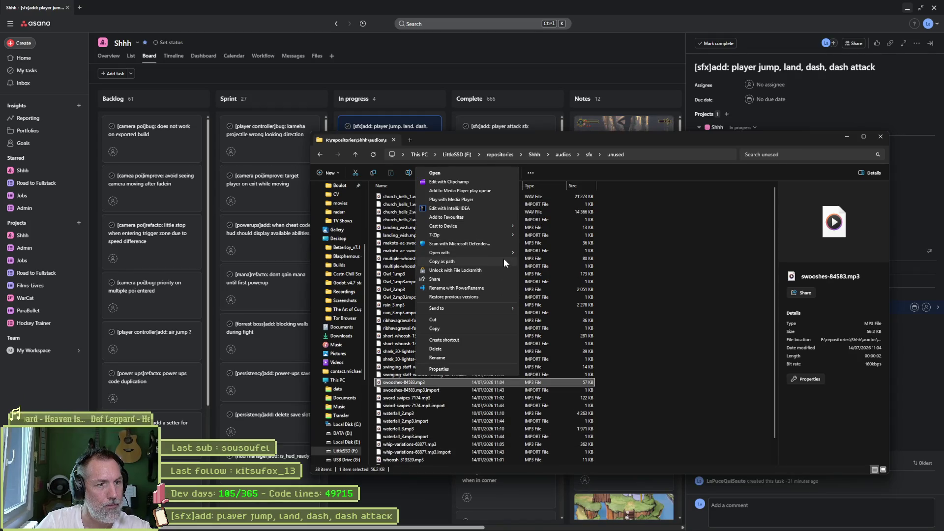
mouse_move(509, 308)
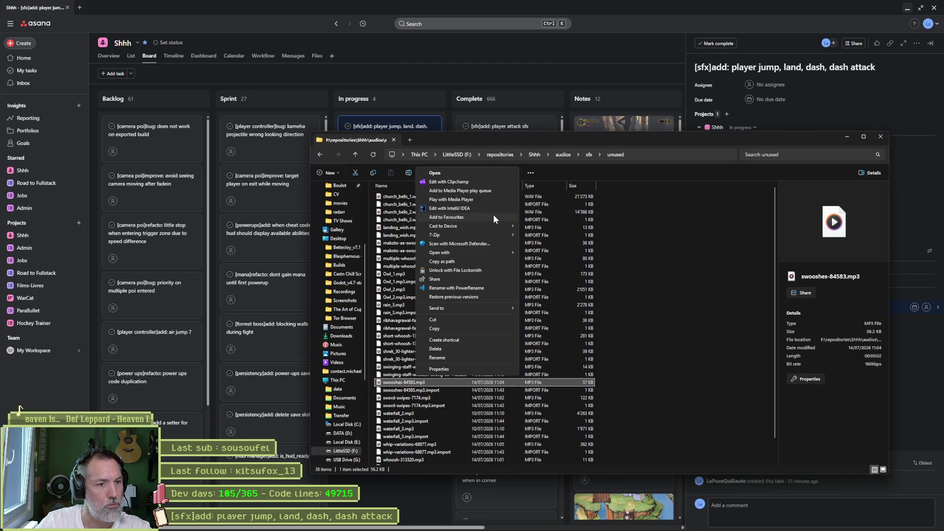
click(604, 136)
drag(576, 139, 821, 46)
Step: Place Audacity beside the file list and load swooshes-84583.mp3 as a track
mouse_move(571, 527)
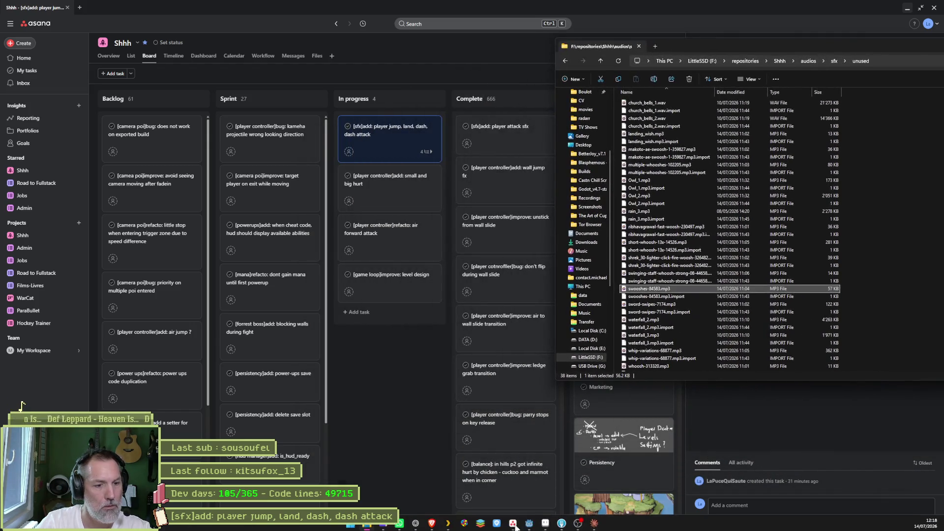
click(540, 355)
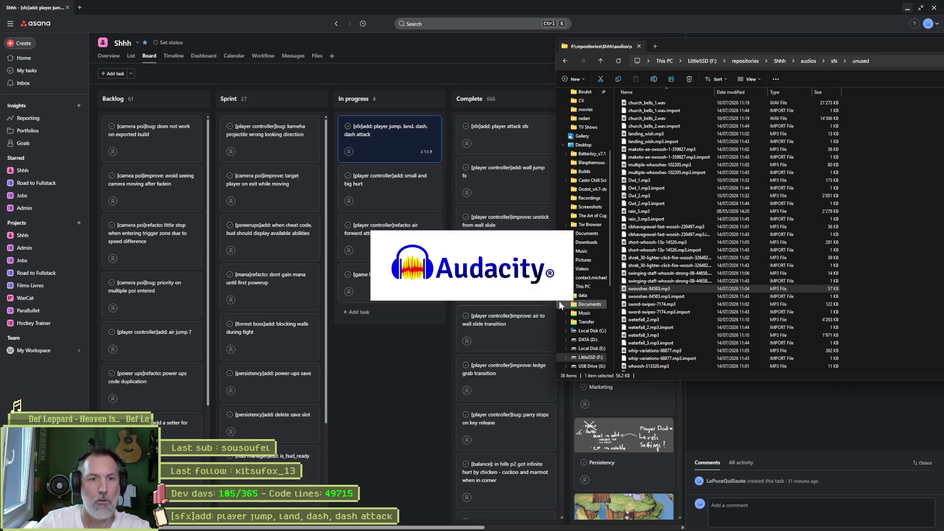
drag(763, 55, 479, 105)
drag(648, 290, 373, 259)
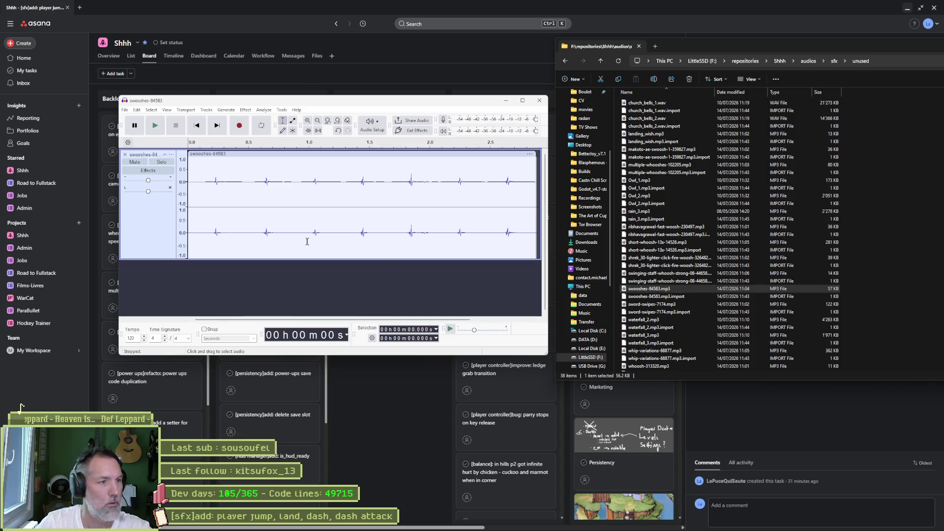
mouse_move(207, 187)
mouse_down()
mouse_move(239, 195)
mouse_move(285, 183)
mouse_up()
Step: Play the swoosh and select a short region starting around 0.562 s
key(space)
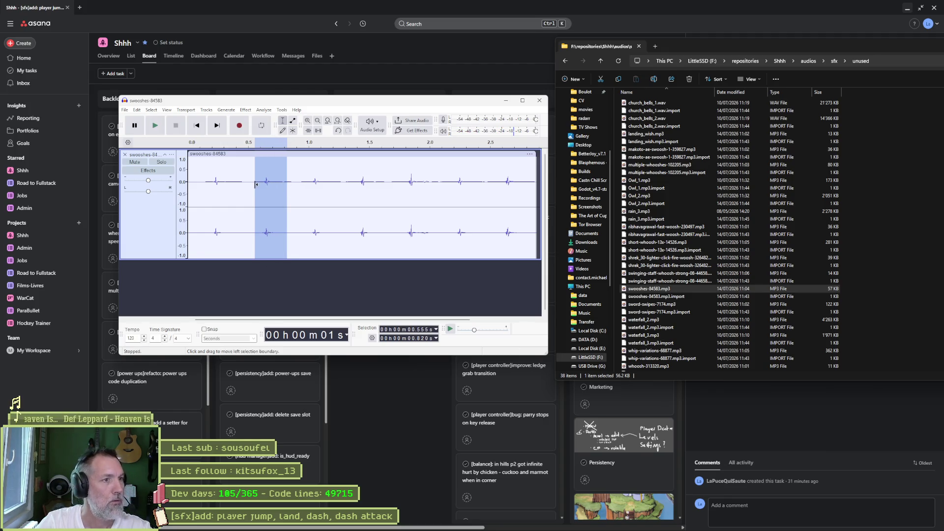
scroll(260, 186, up, 2)
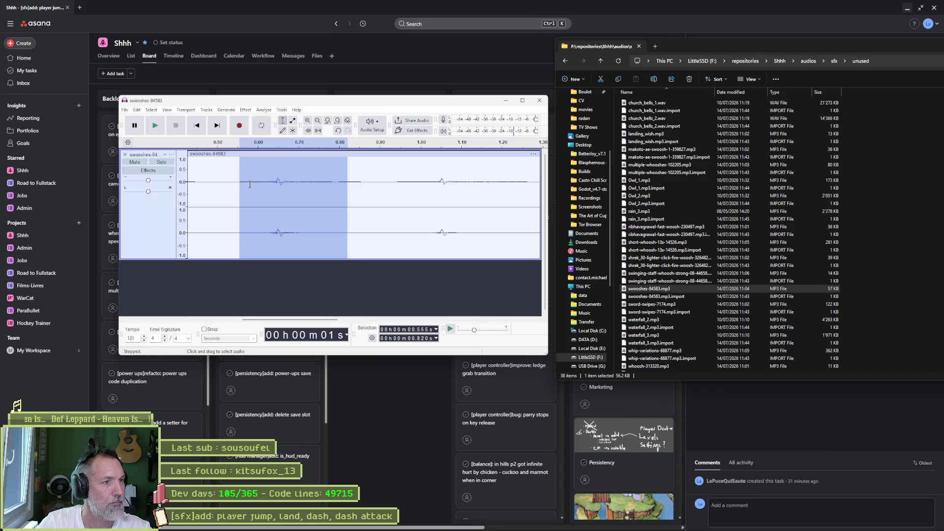
drag(234, 184, 364, 180)
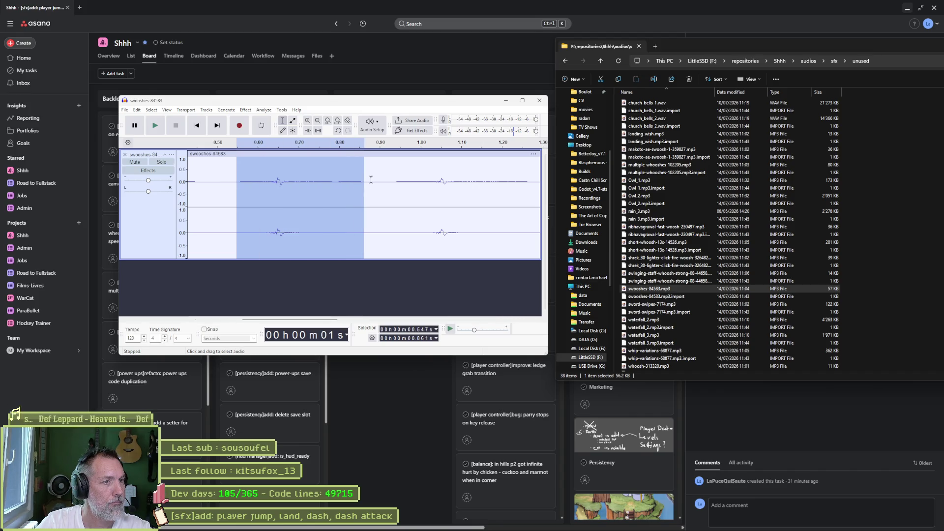
click(259, 181)
click(243, 185)
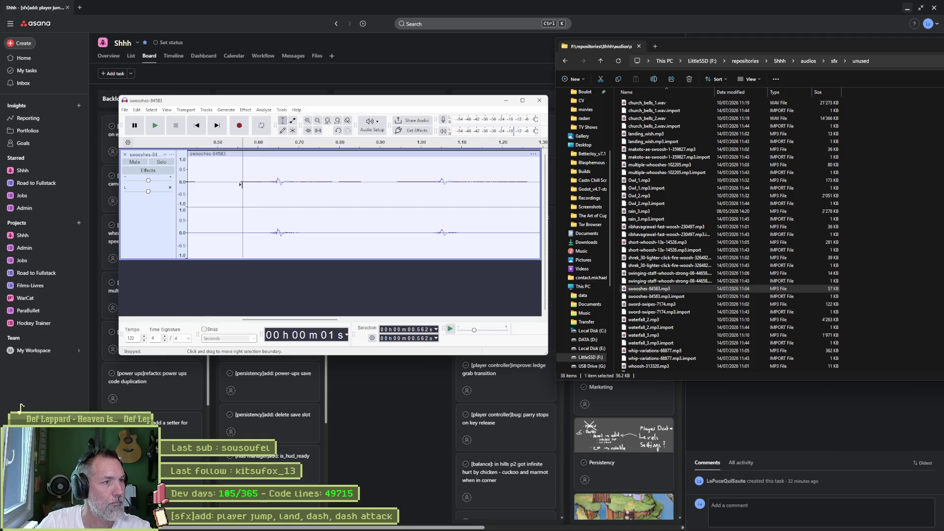
drag(241, 184, 358, 183)
click(265, 182)
key(space)
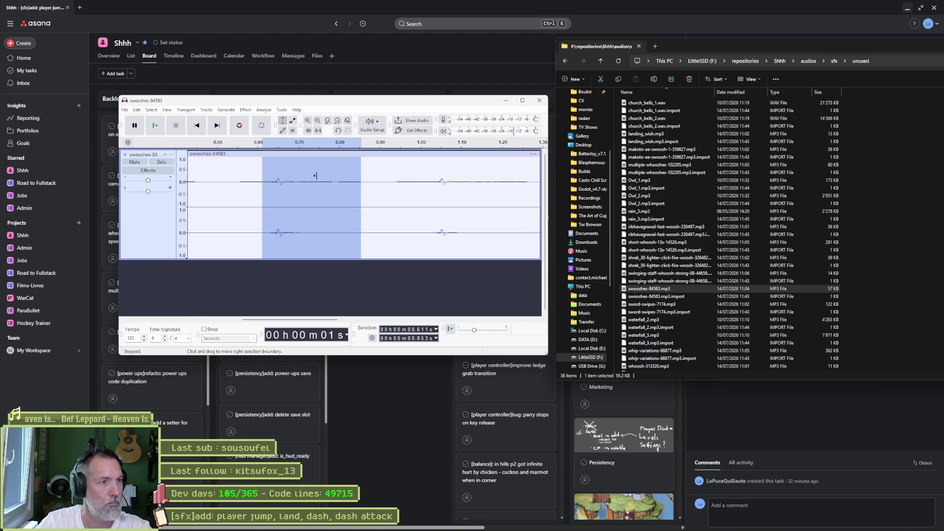
Step: Start an Export Audio of the region, then cancel without saving
key(ctrl+shift+e)
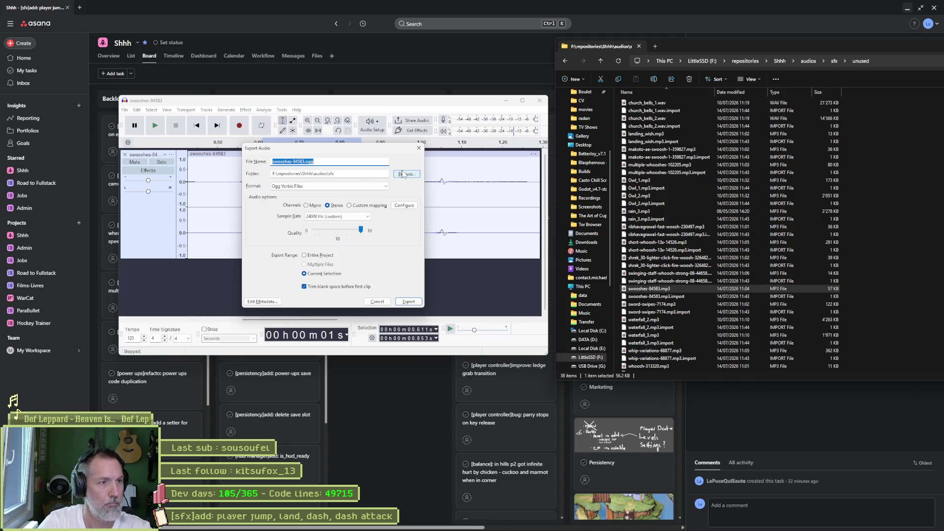
text(landing)
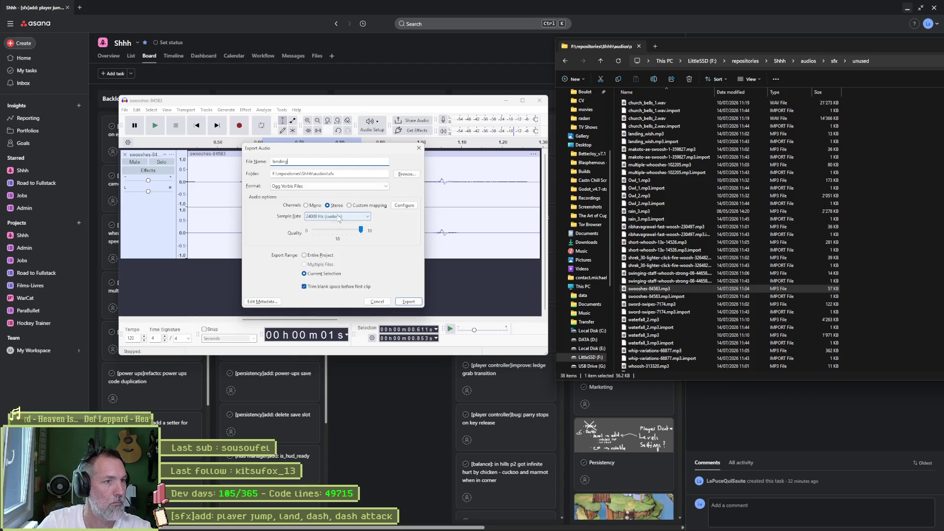
click(377, 301)
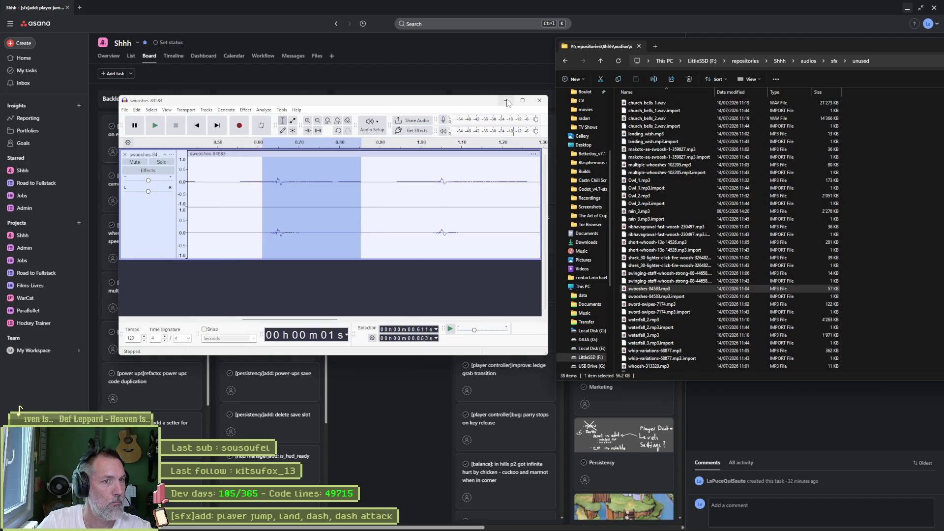
Step: Duplicate AttackSFX in the Player scene, name the copy LandingSFX, and open its script
mouse_move(553, 522)
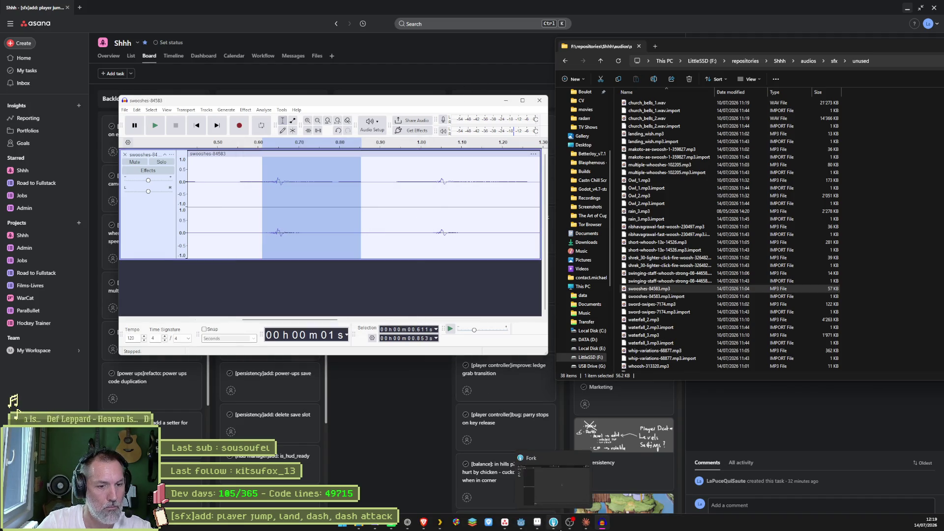
click(520, 498)
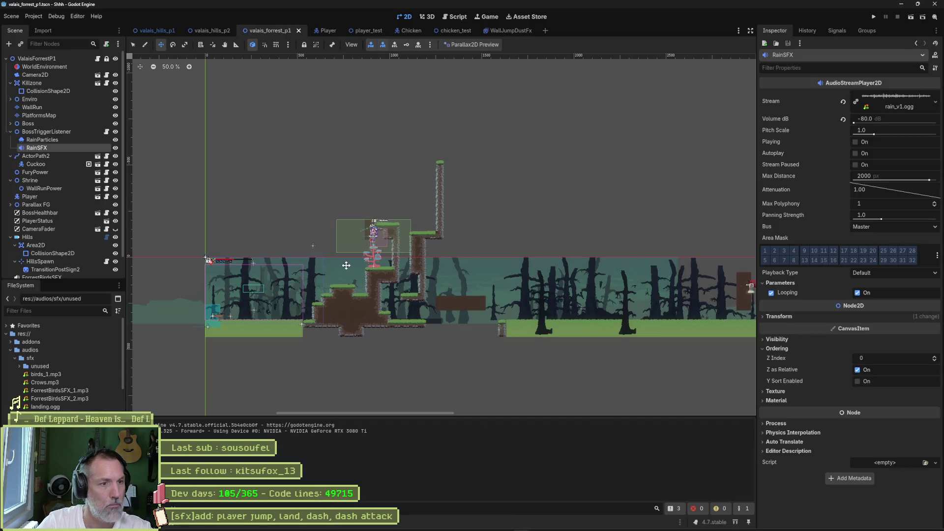
click(322, 31)
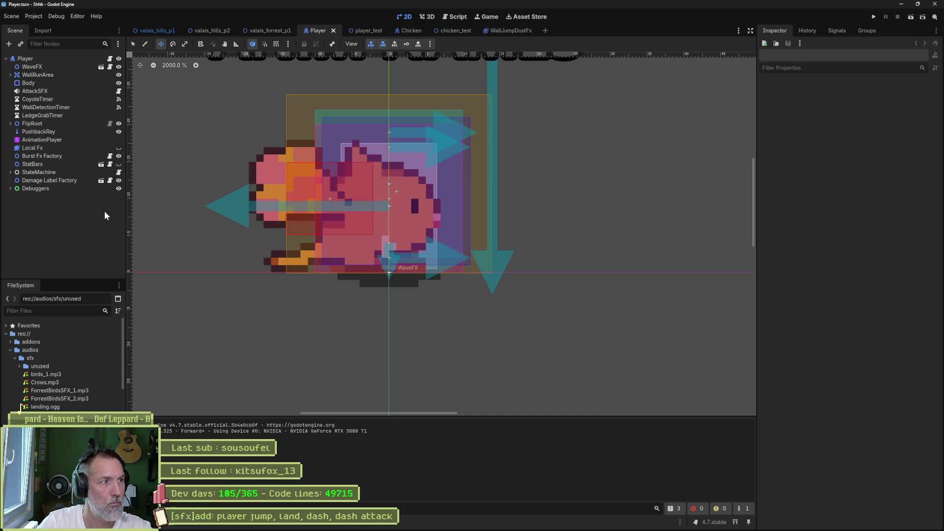
click(24, 91)
key(ctrl+d)
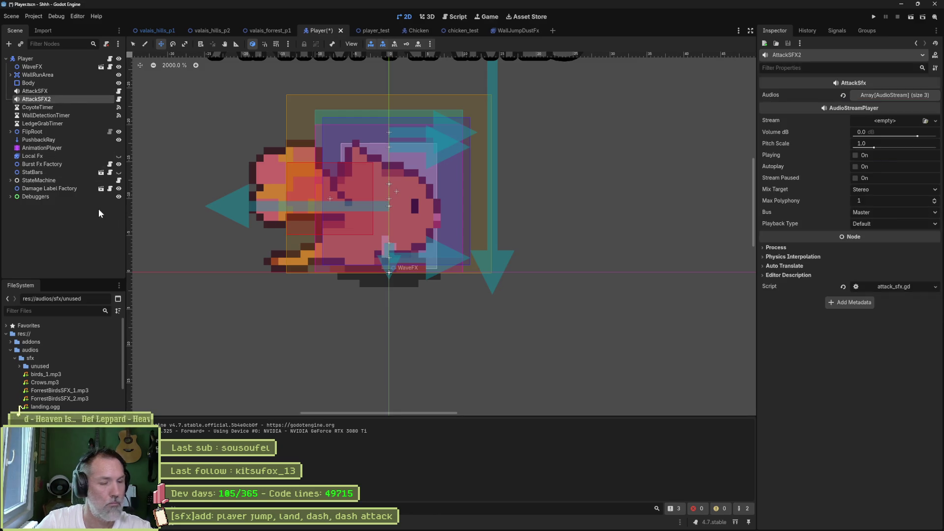
key(F2)
text(LandingSF)
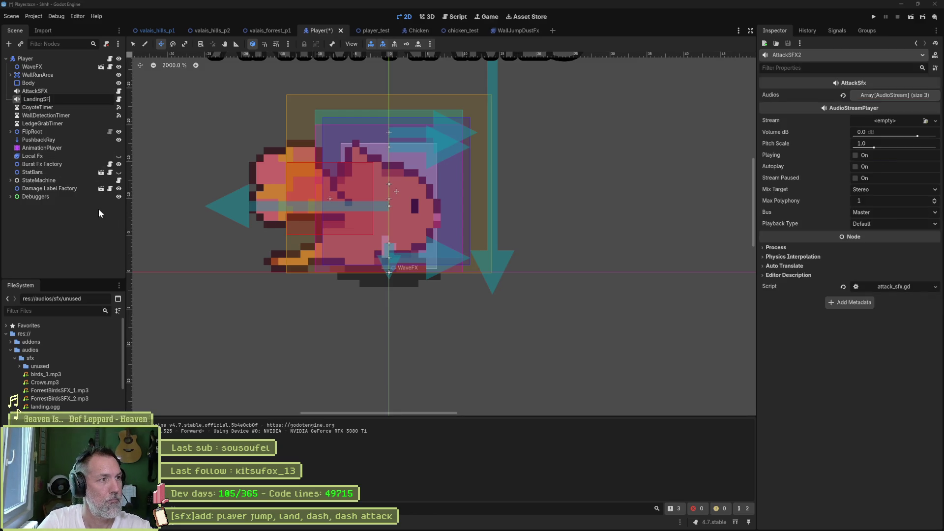
text(X)
key(Return)
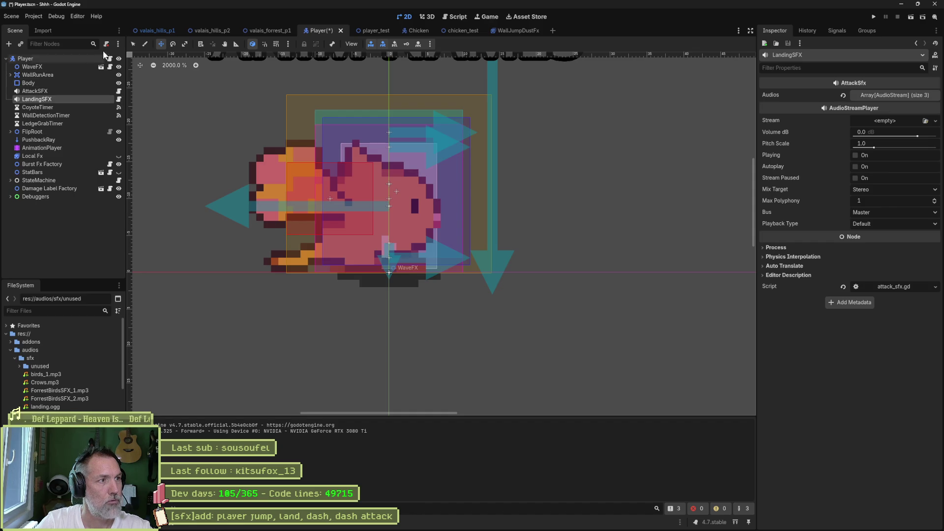
click(119, 92)
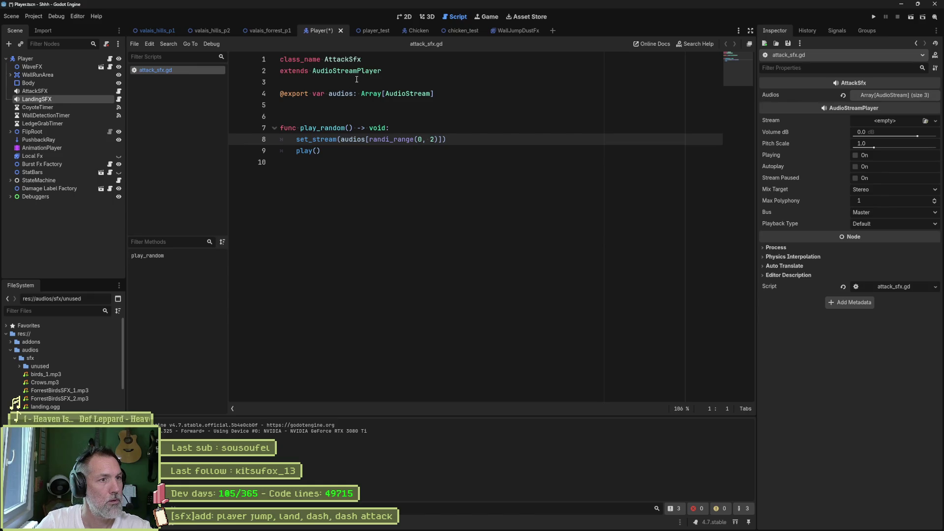
Step: Change attack_sfx.gd's class_name to RandomAudioPlayer, save, and show the file in FileSystem
drag(325, 59, 348, 58)
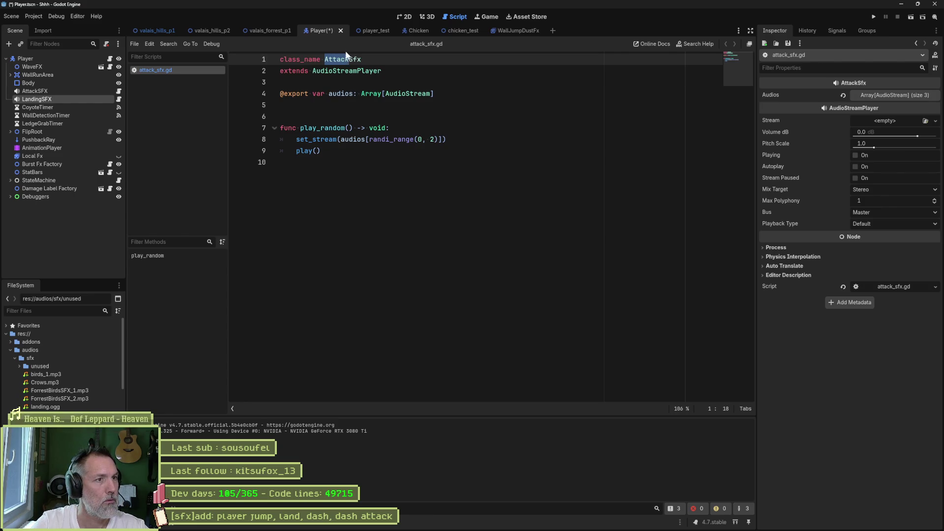
text(Rand)
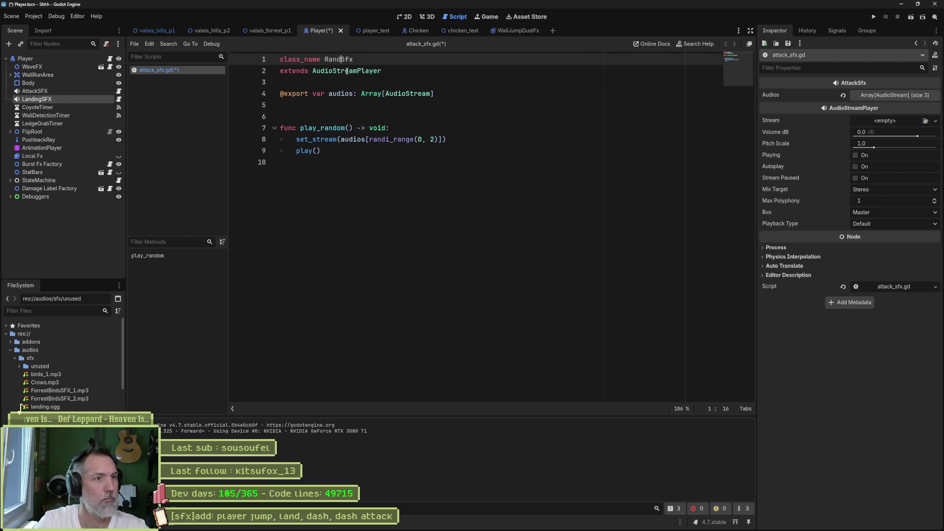
text(om)
key(Delete)
key(Delete)
key(Delete)
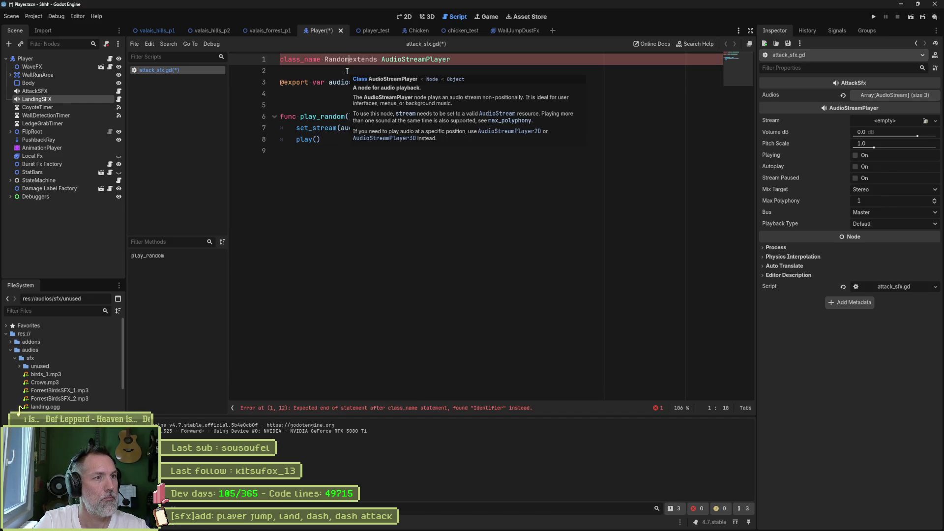
text(AudioPlazer)
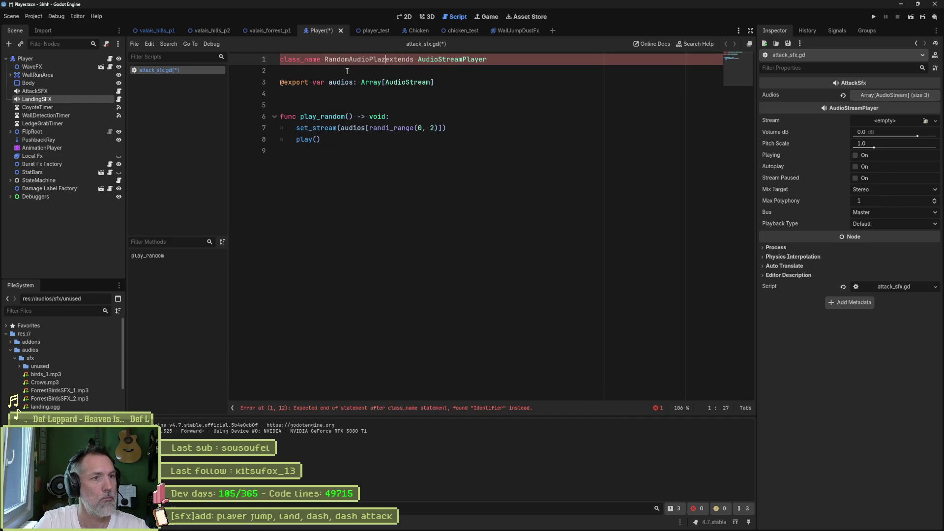
key(BackSpace)
key(BackSpace)
key(BackSpace)
text(yere)
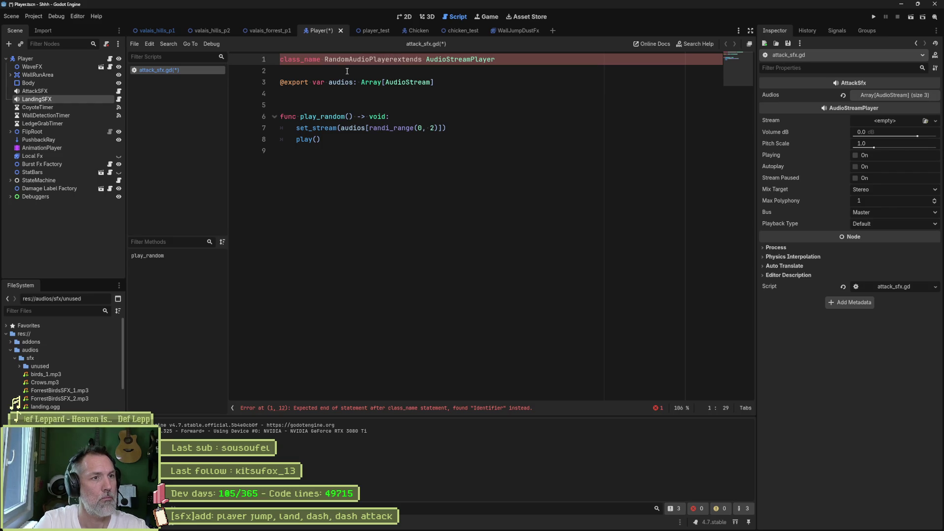
key(Return)
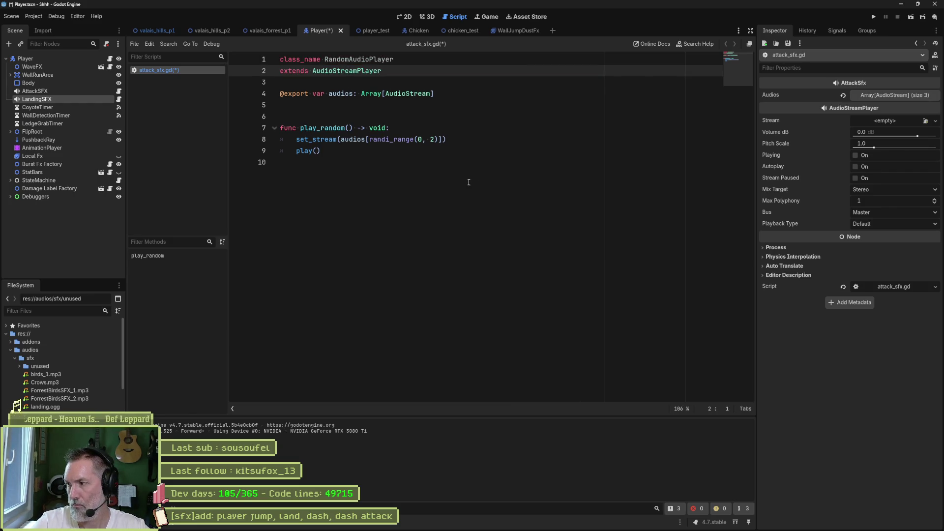
key(ctrl+s)
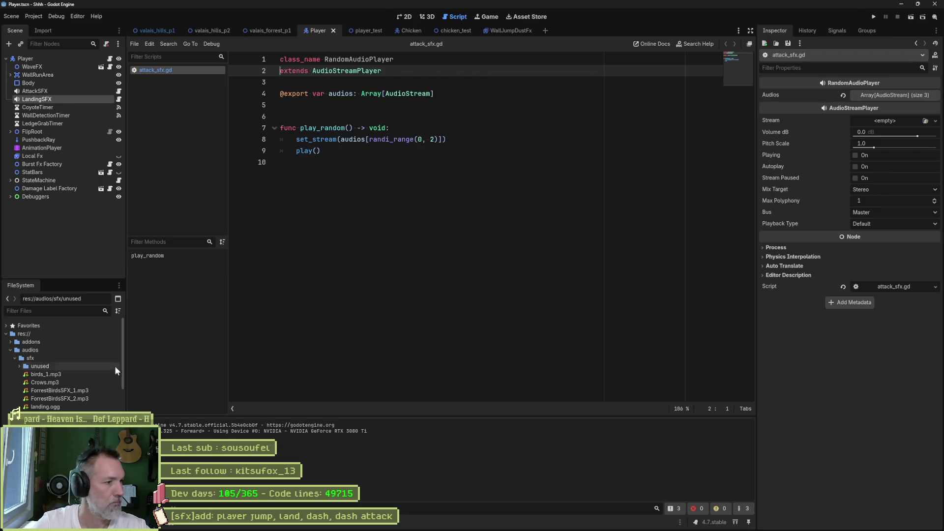
right_click(155, 70)
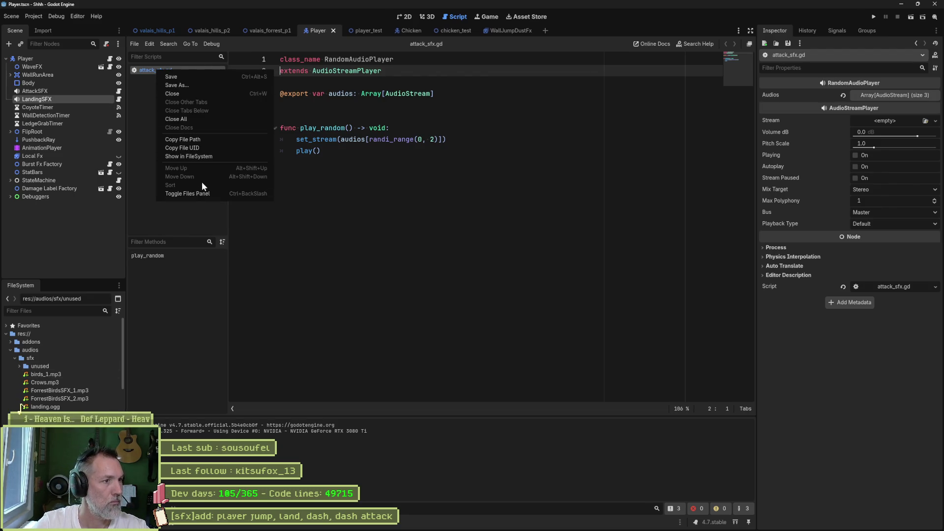
click(218, 156)
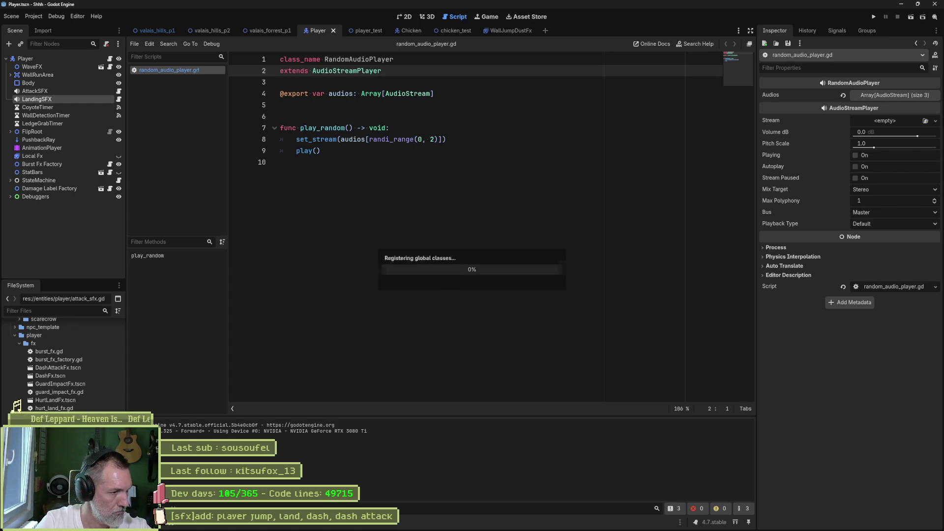
Step: Collapse the fx and enemies folders and move random_audio_player.gd into res://core
scroll(64, 364, down, 5)
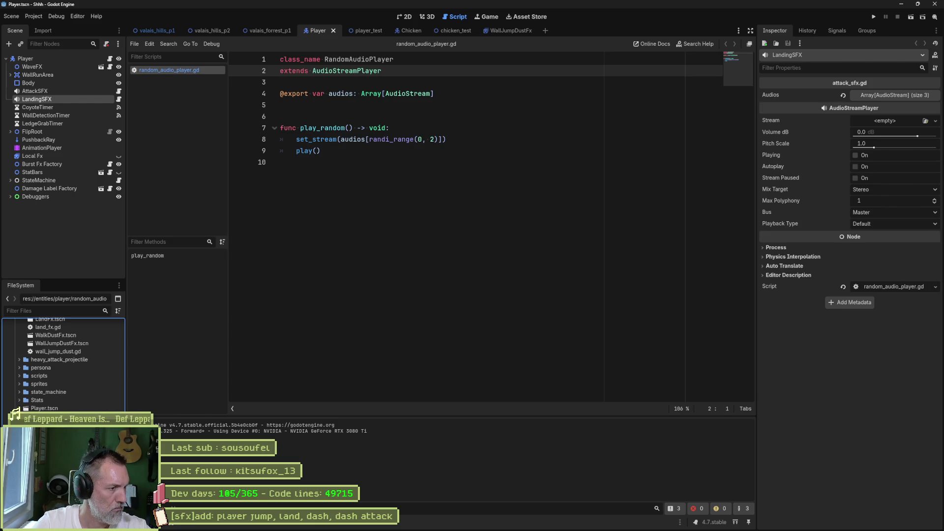
scroll(18, 387, up, 8)
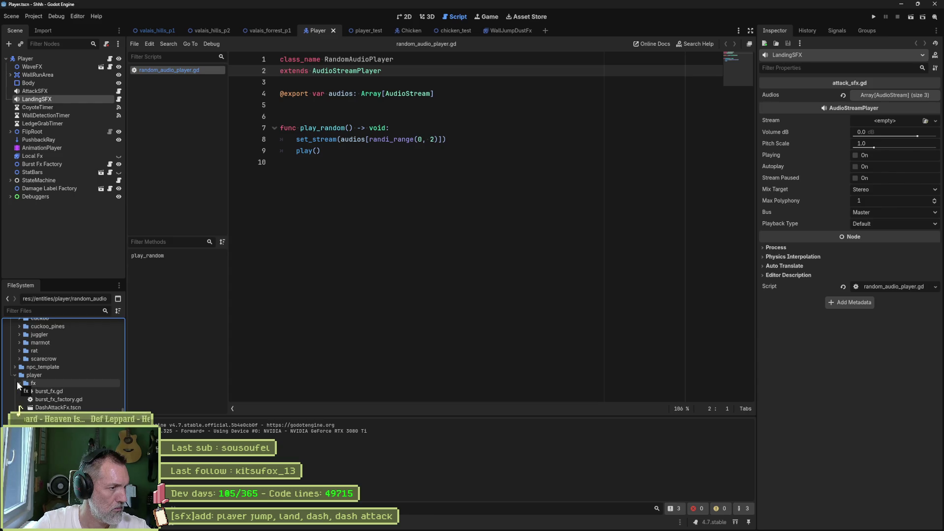
click(18, 383)
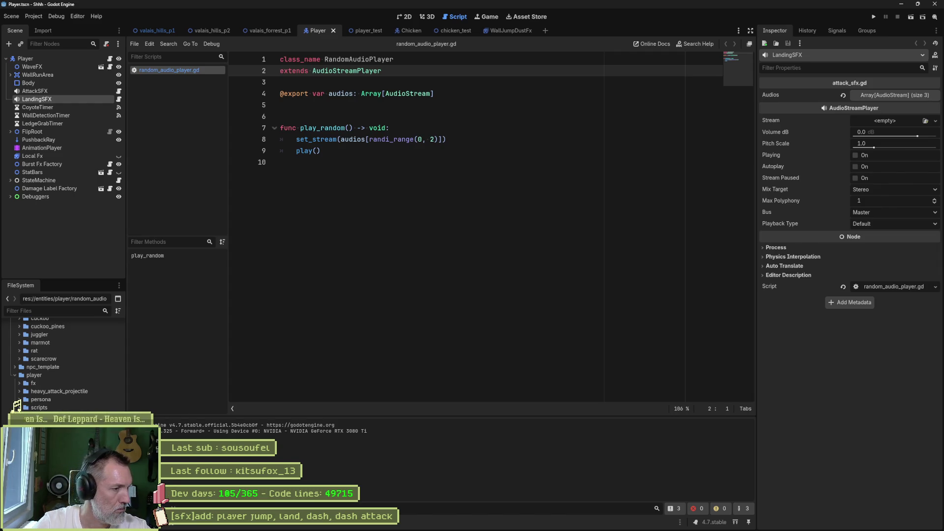
scroll(19, 408, down, 2)
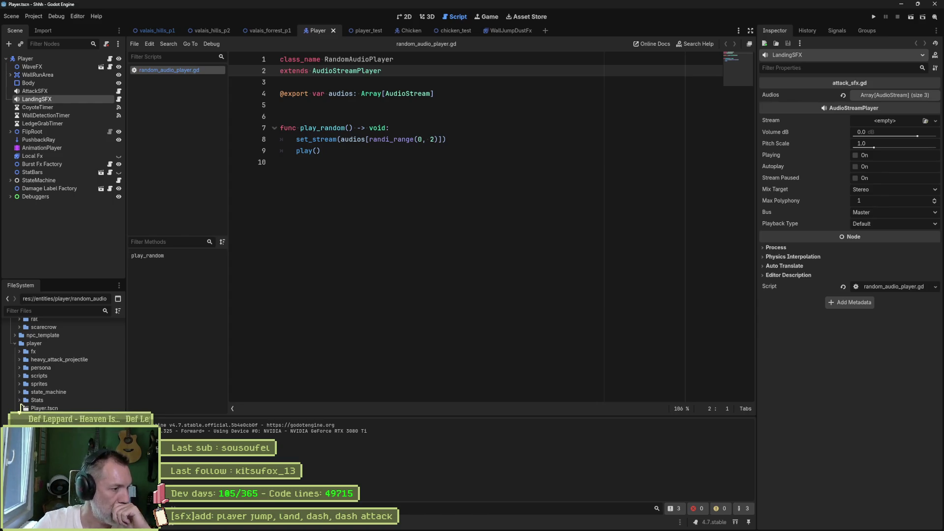
scroll(18, 409, up, 3)
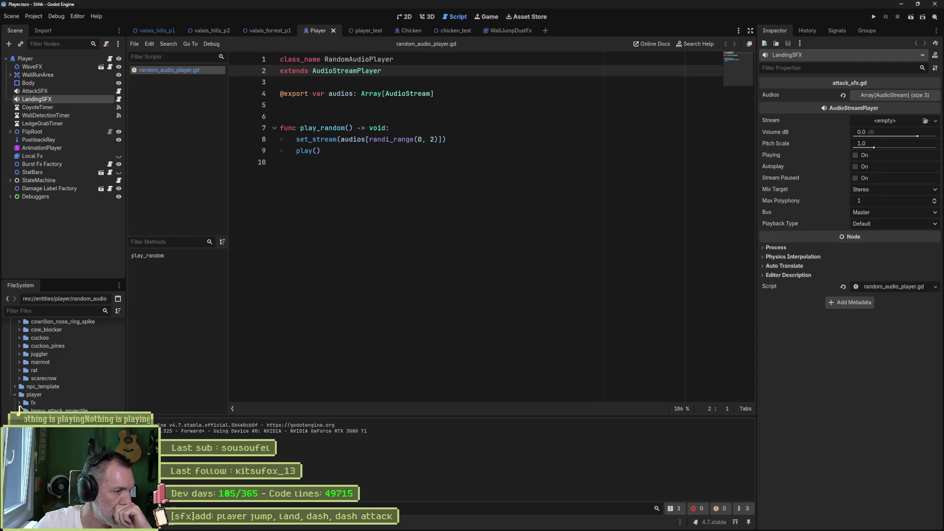
scroll(18, 409, up, 5)
scroll(15, 389, up, 4)
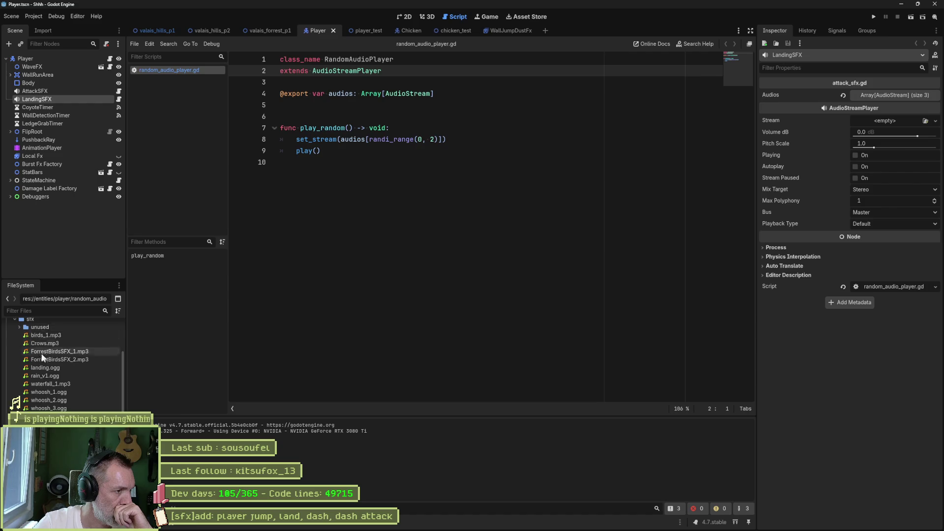
scroll(20, 374, up, 3)
scroll(22, 406, down, 3)
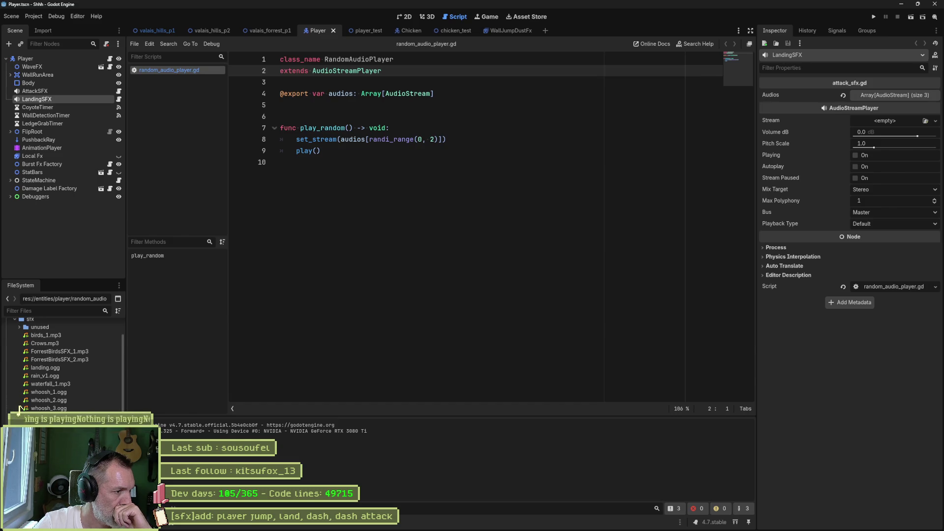
scroll(64, 366, down, 5)
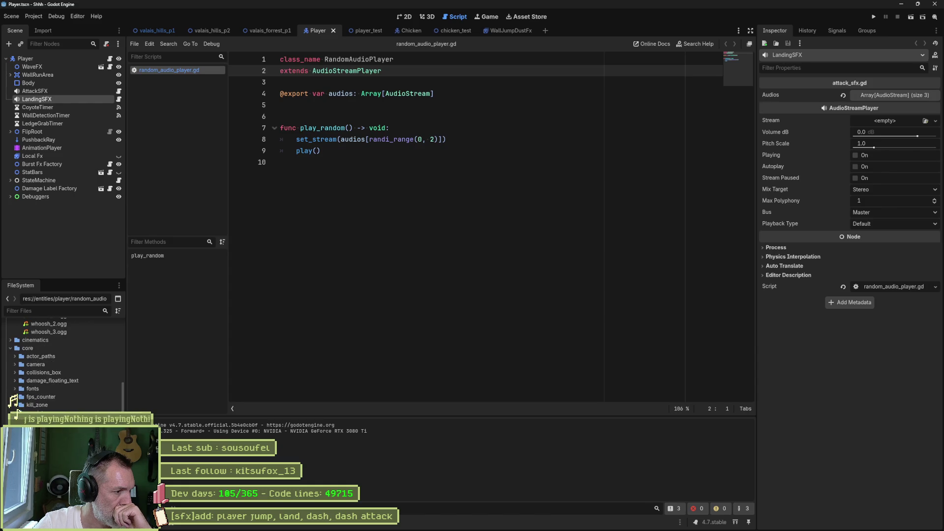
scroll(64, 367, down, 3)
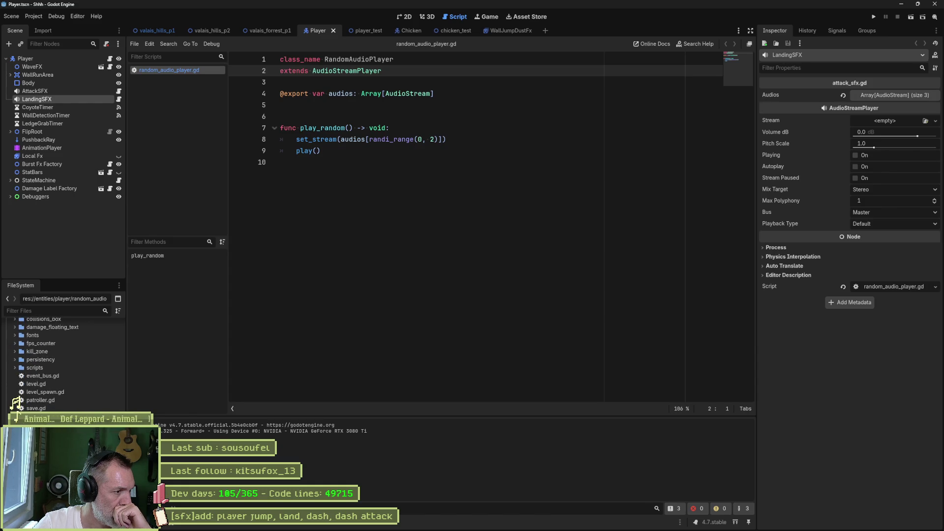
scroll(21, 405, down, 5)
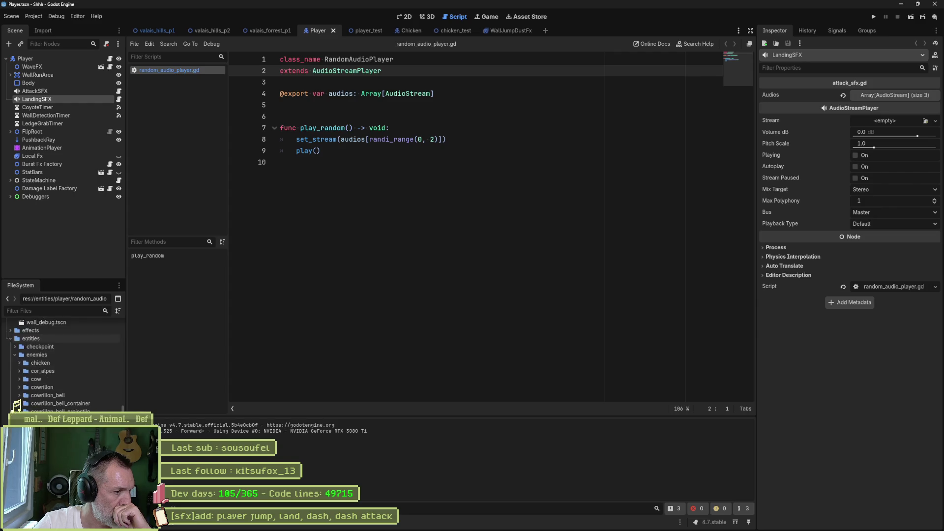
click(17, 381)
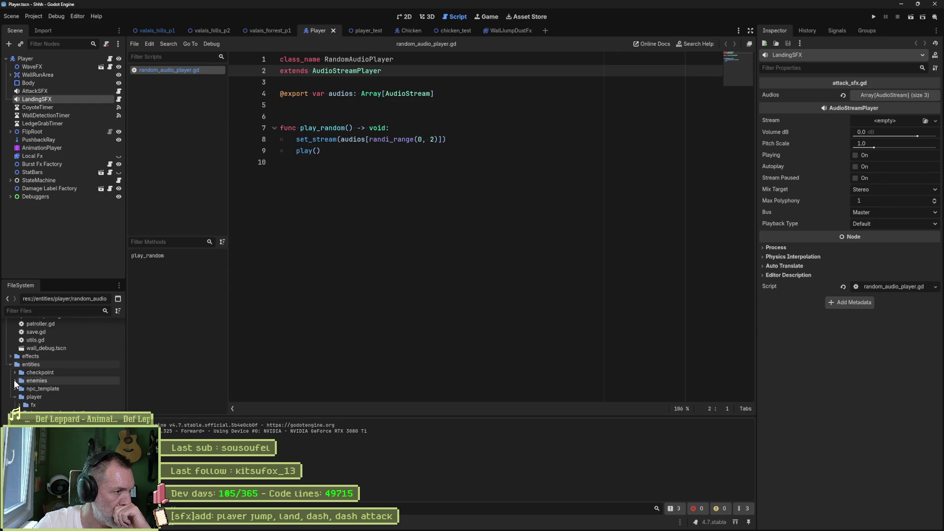
drag(49, 385, 60, 335)
click(428, 283)
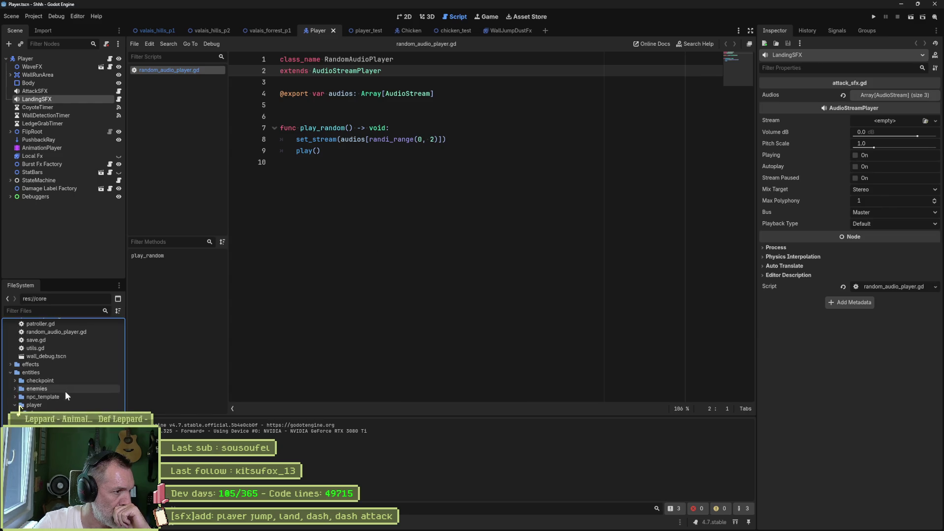
scroll(65, 391, up, 5)
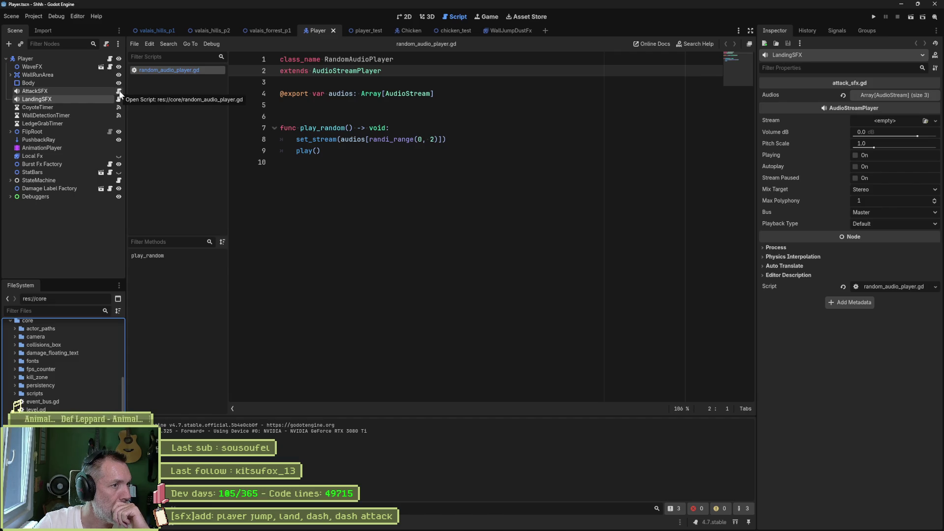
Step: Reload the current project, then expand LandingSFX's Audios list showing whoosh_1–3.ogg
click(101, 91)
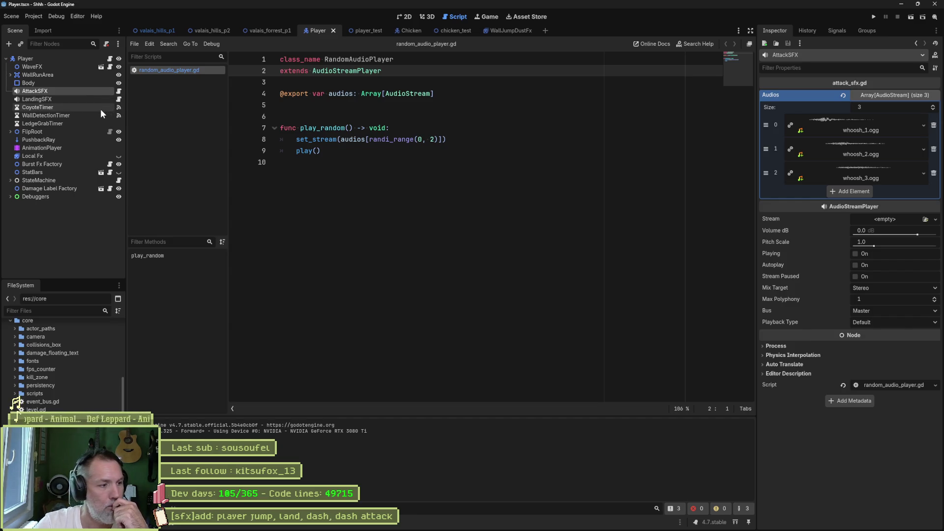
click(69, 99)
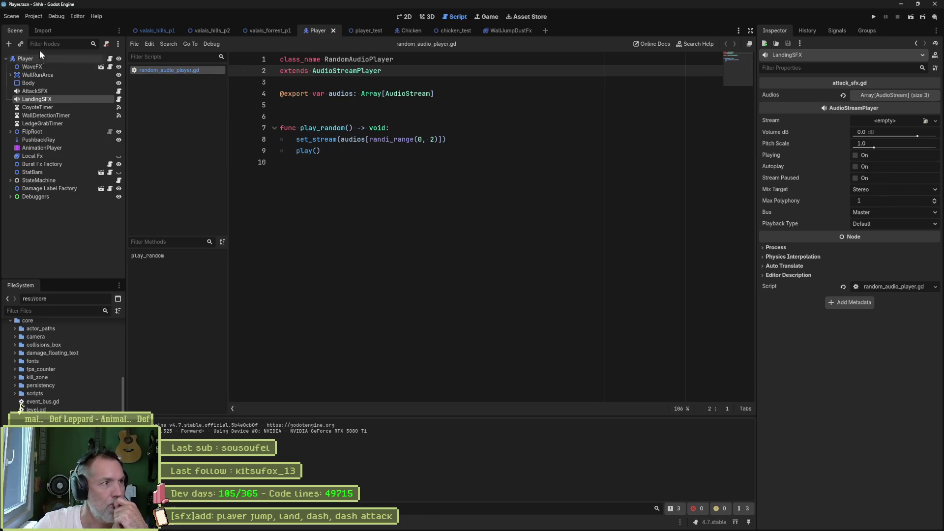
click(42, 17)
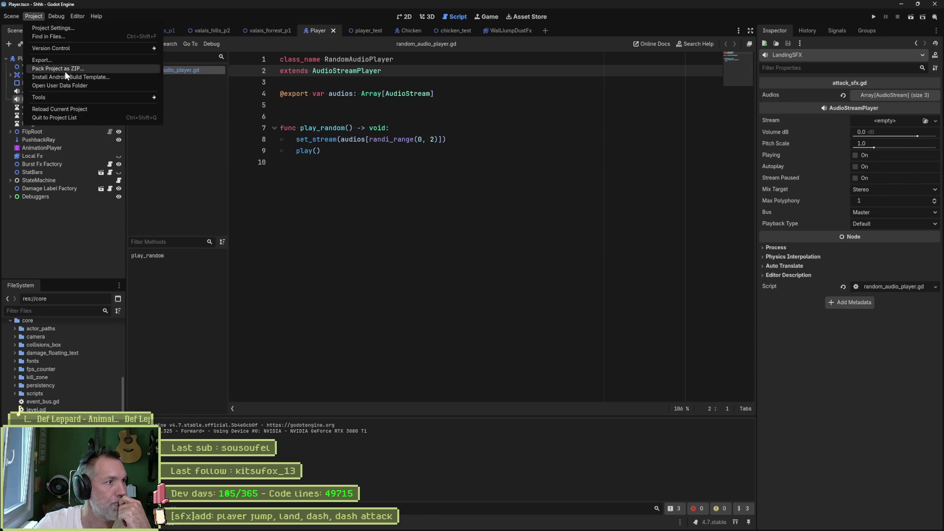
click(69, 109)
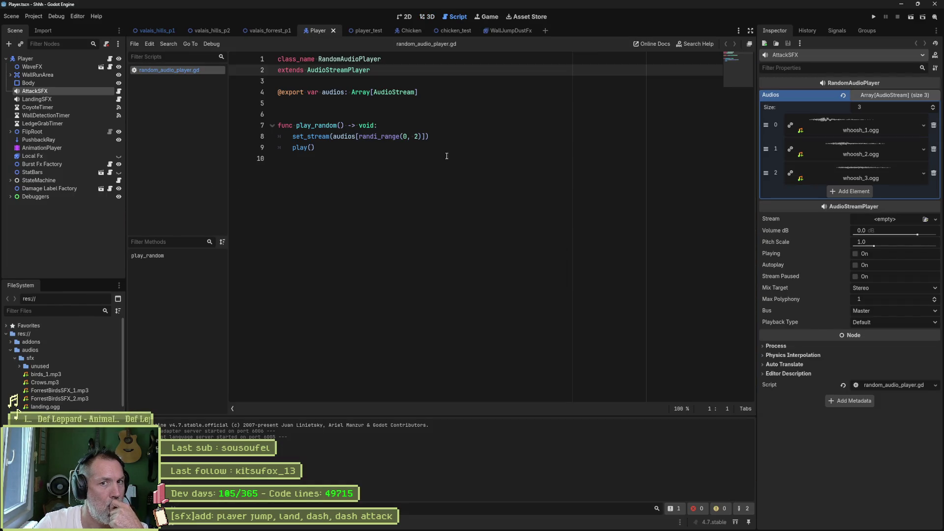
click(54, 99)
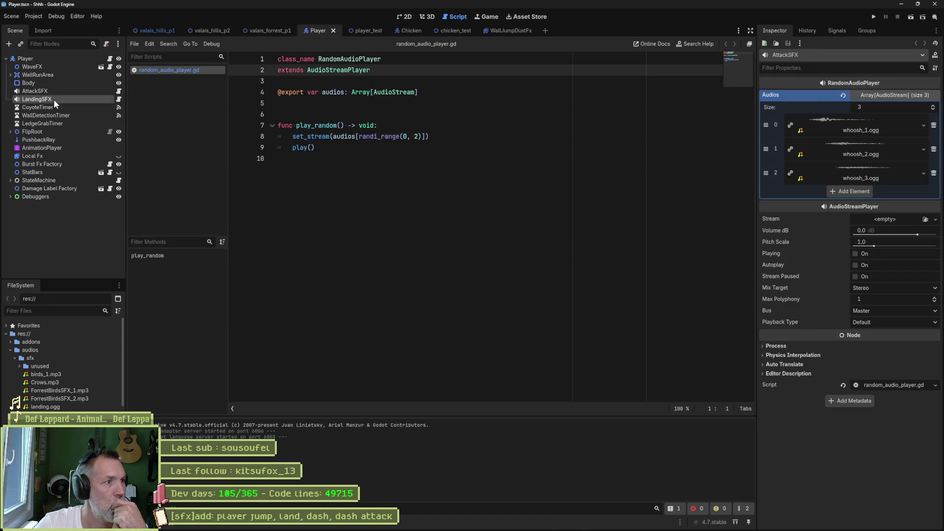
click(880, 95)
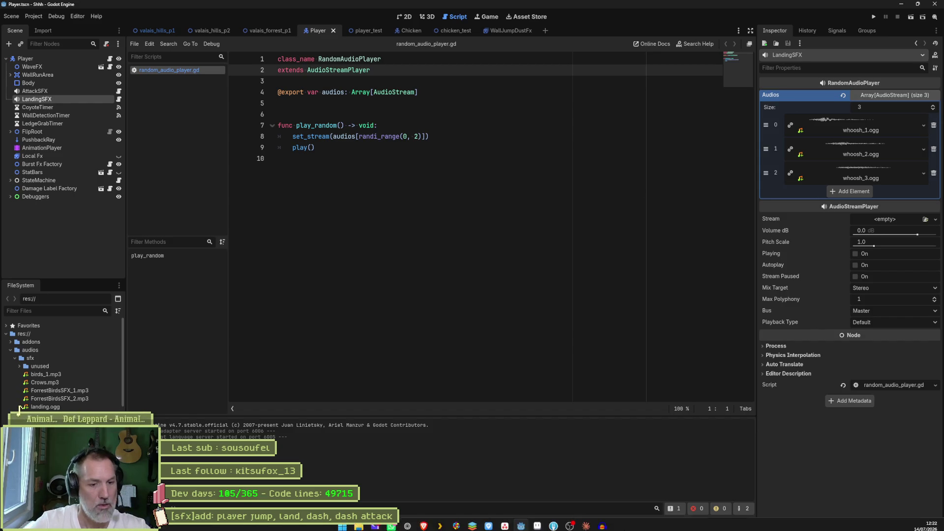
Step: Select the swoosh at about 0.94–1.24 s and export it to sfx as landing_2.ogg
mouse_move(553, 522)
click(599, 523)
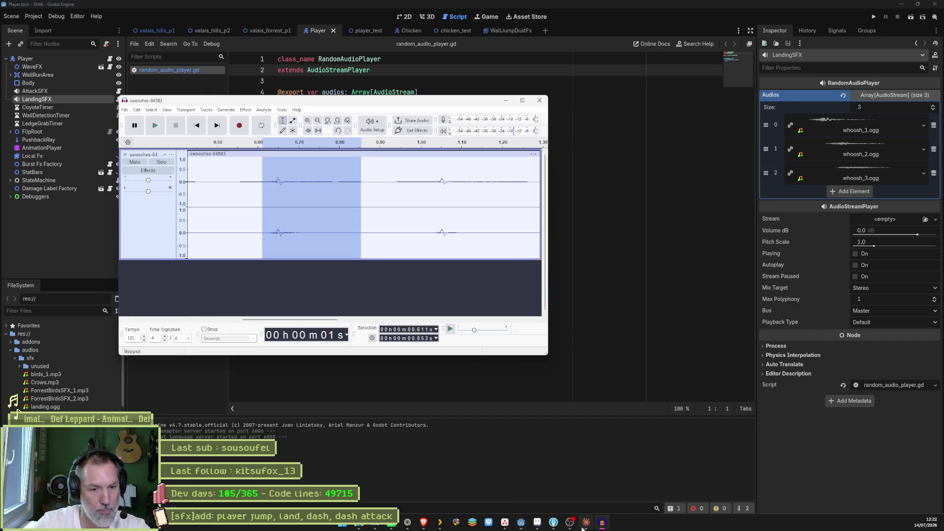
drag(396, 186, 517, 185)
key(space)
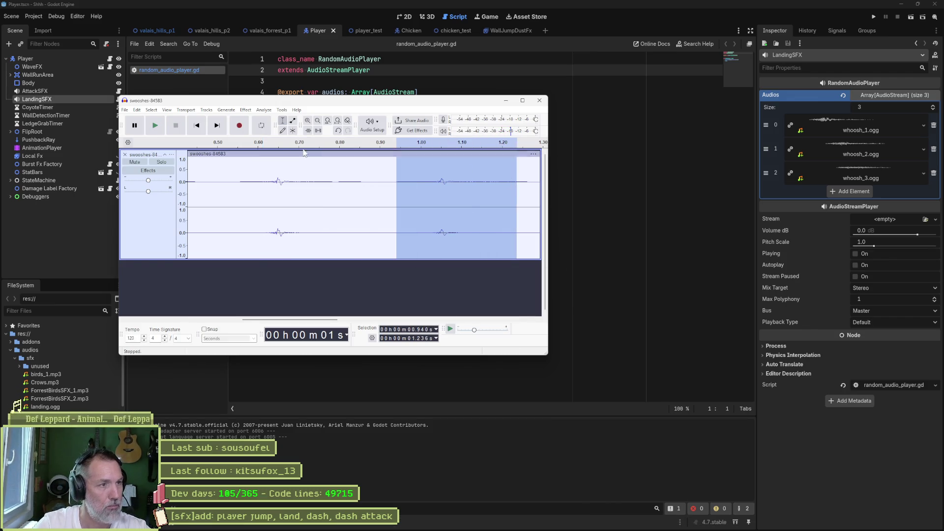
key(ctrl+shift+e)
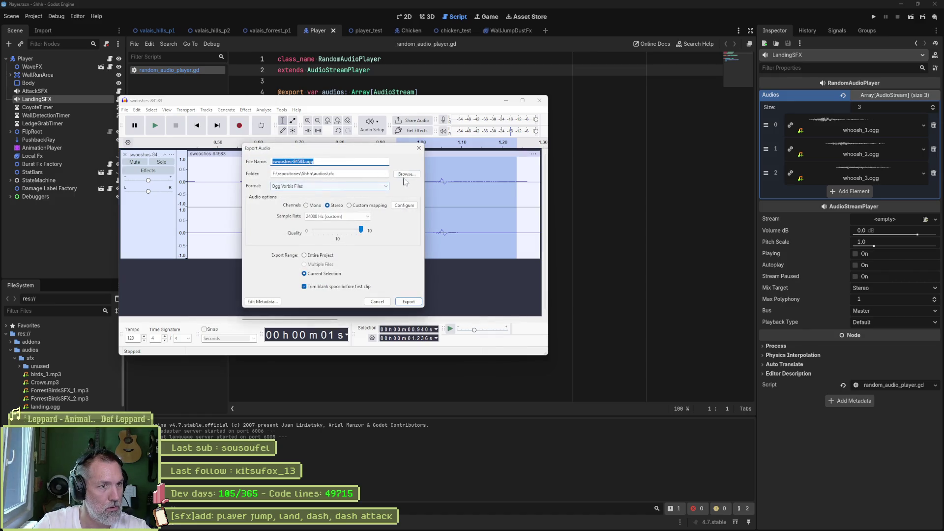
click(406, 173)
click(344, 220)
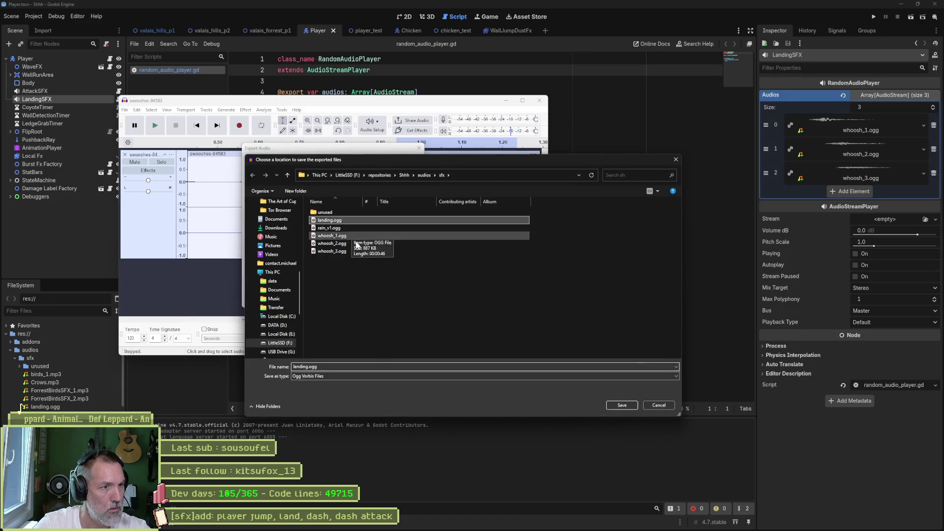
click(308, 367)
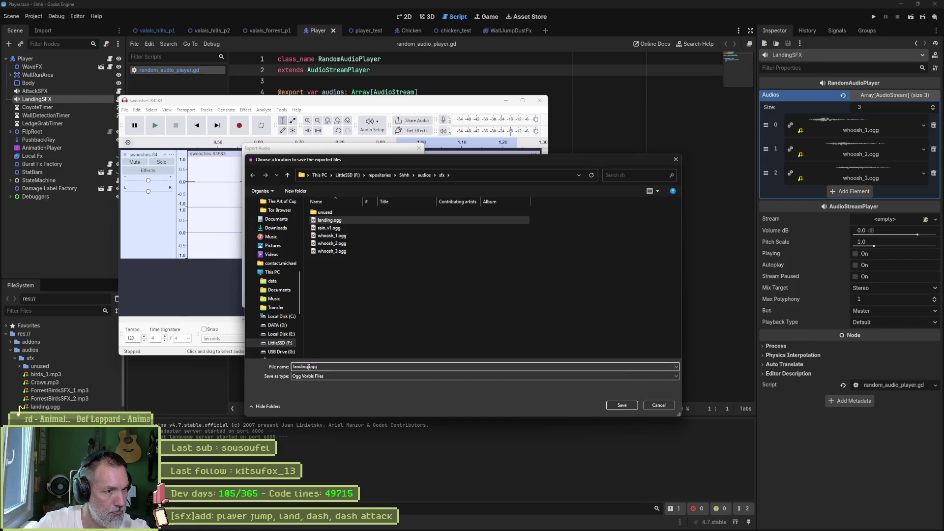
text(_2)
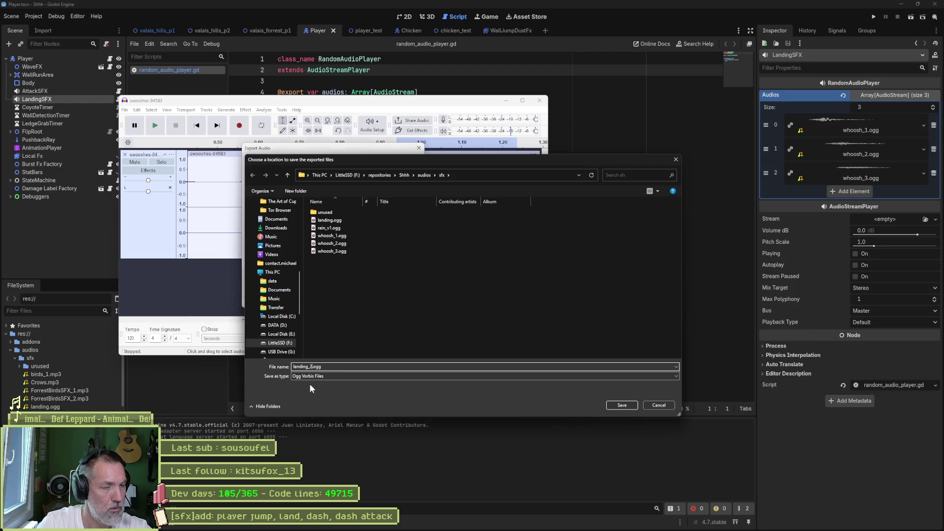
key(Return)
click(408, 301)
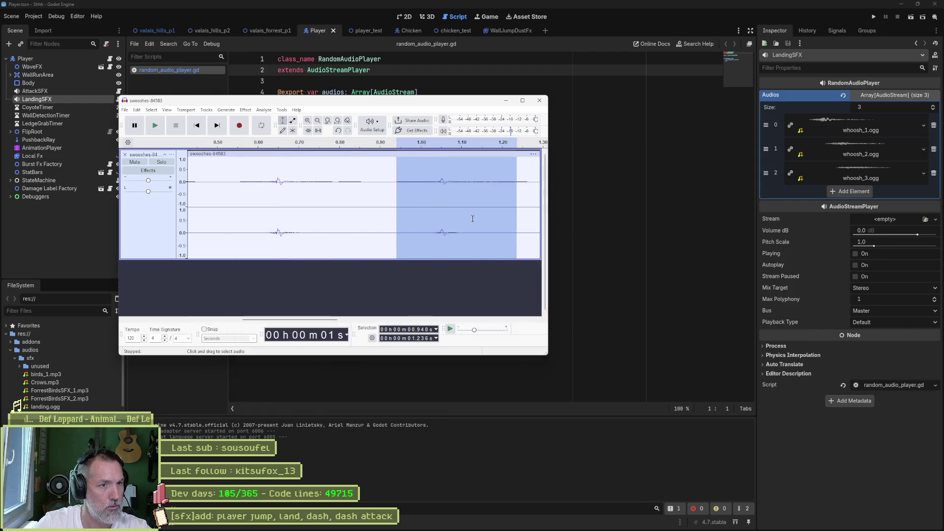
Step: Audition swooshes between 1.34 and 1.98 s, settle on 1.79–1.98 s, and open its export settings
scroll(292, 179, right, 3)
drag(300, 181, 381, 182)
key(space)
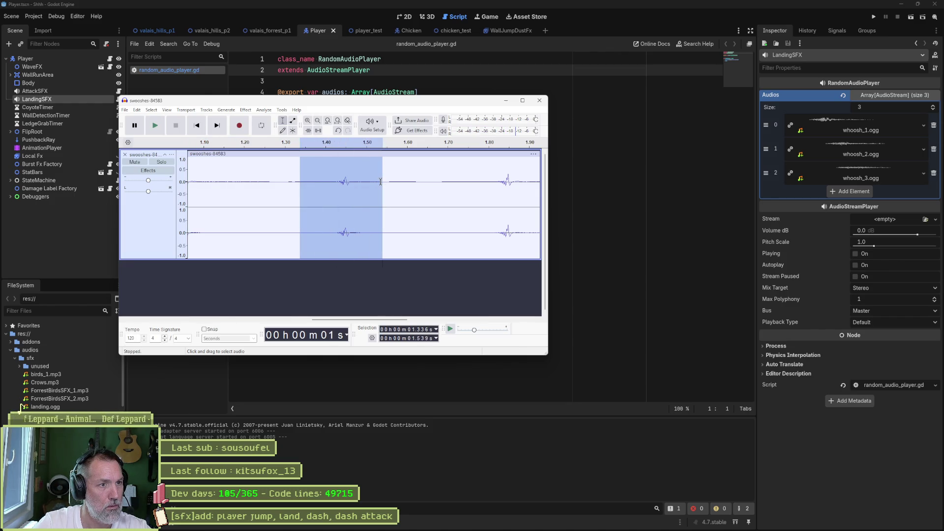
drag(463, 182, 533, 197)
key(space)
scroll(500, 200, right, 2)
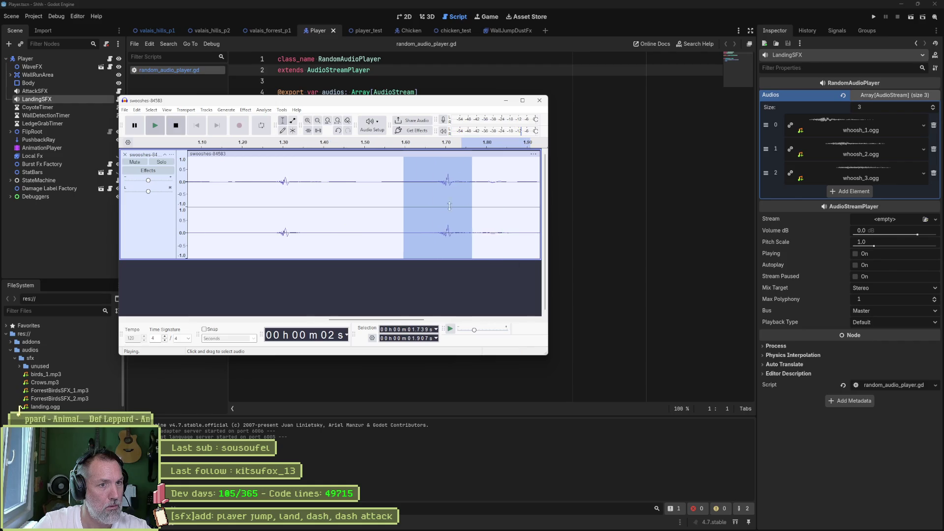
drag(334, 181, 391, 182)
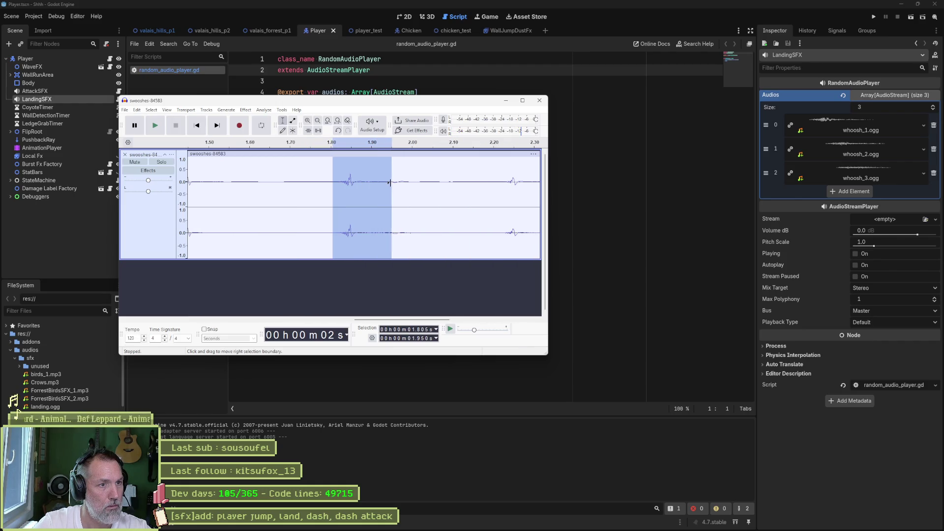
key(space)
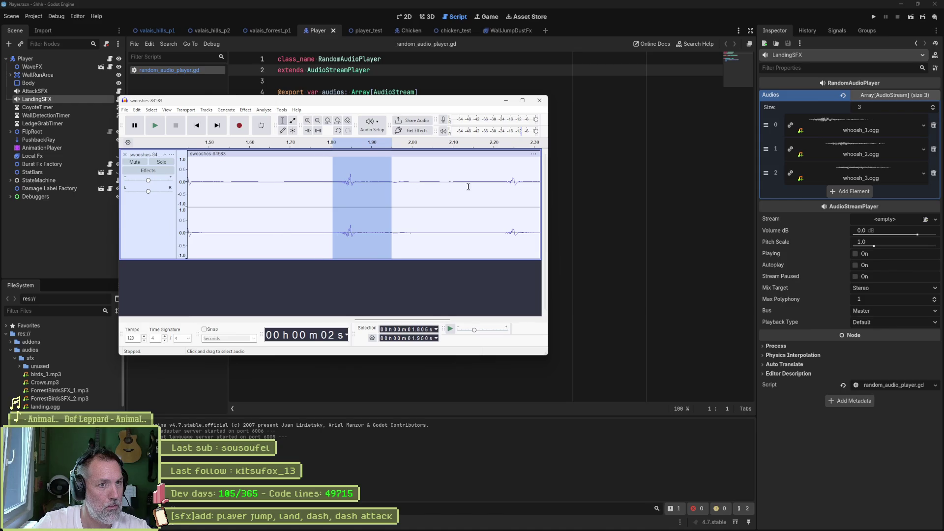
scroll(469, 187, right, 2)
drag(414, 182, 486, 186)
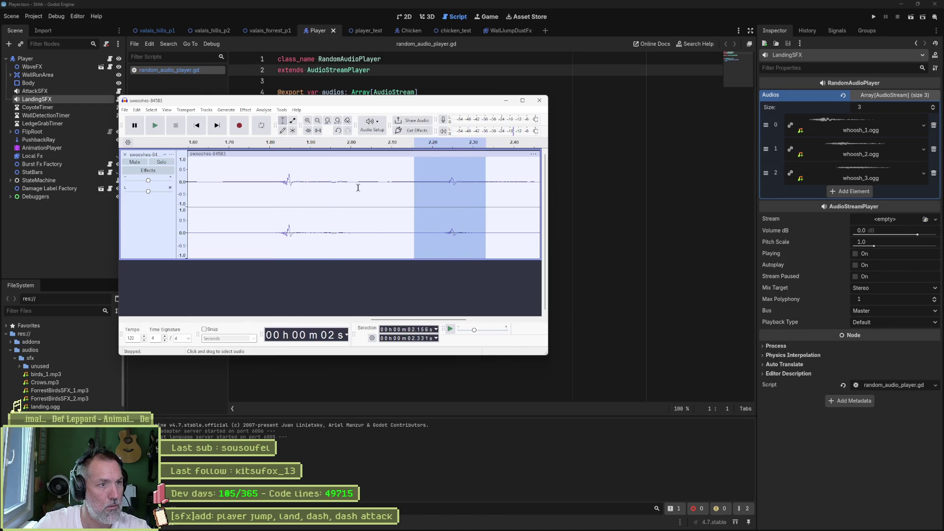
drag(265, 180, 339, 183)
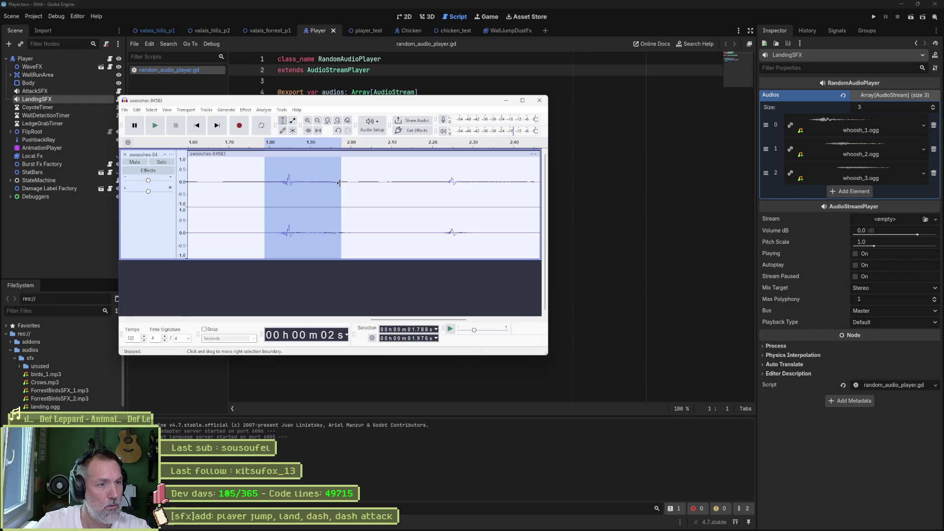
key(ctrl+shift+e)
click(400, 305)
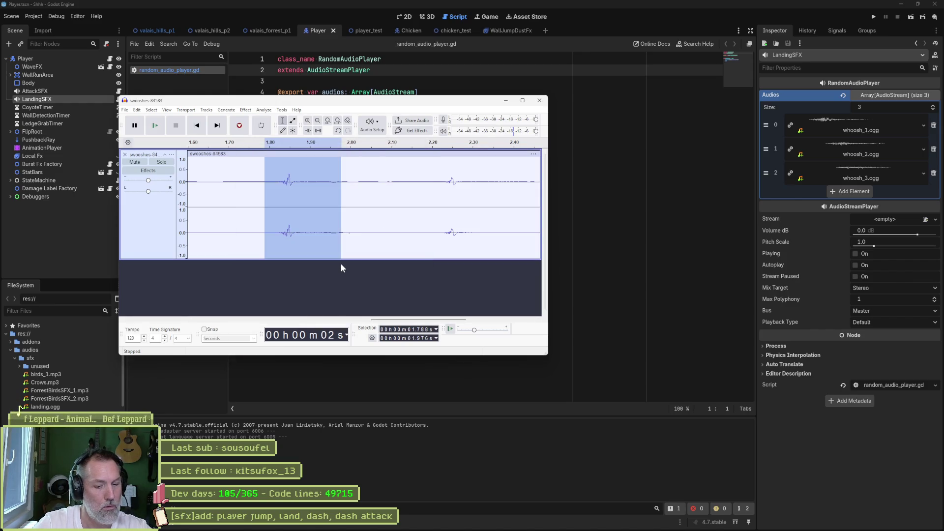
key(ctrl+shift+e)
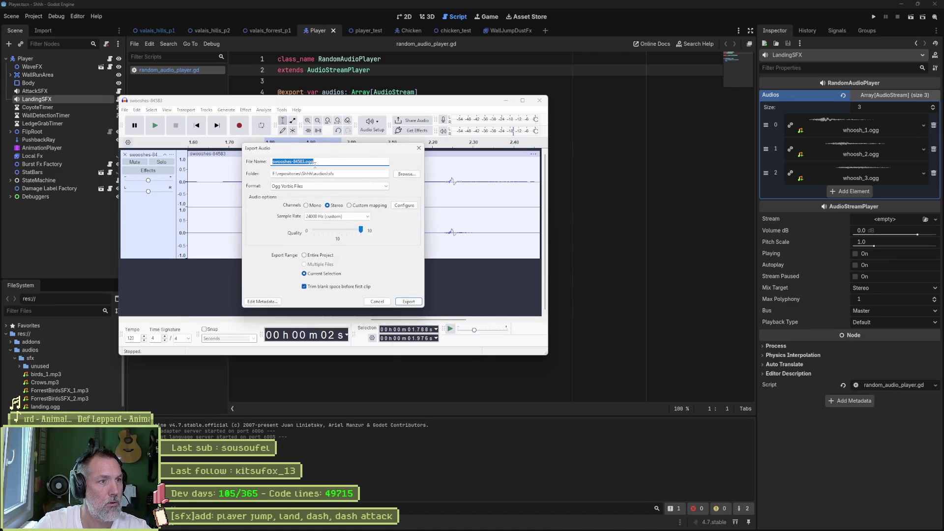
Step: Set the export location to the Shhh project's audios/sfx folder on LittleSSD
click(407, 173)
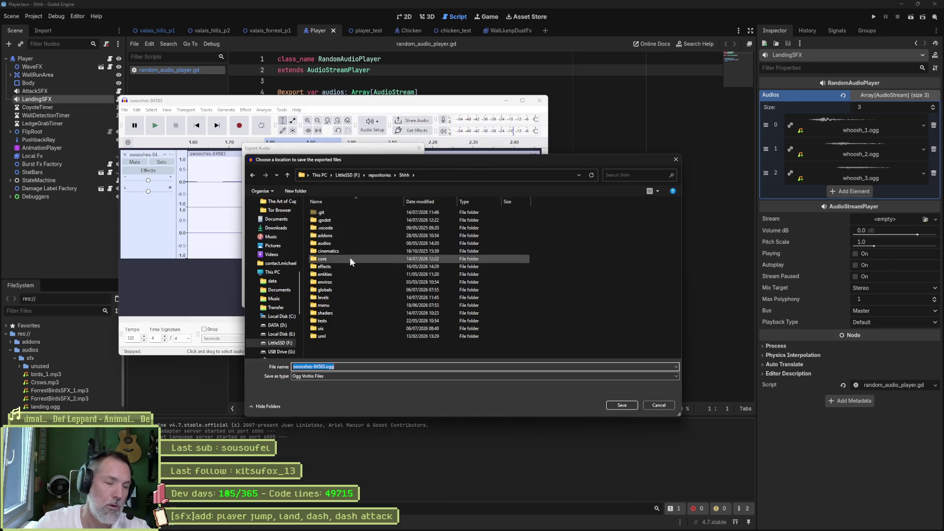
click(278, 343)
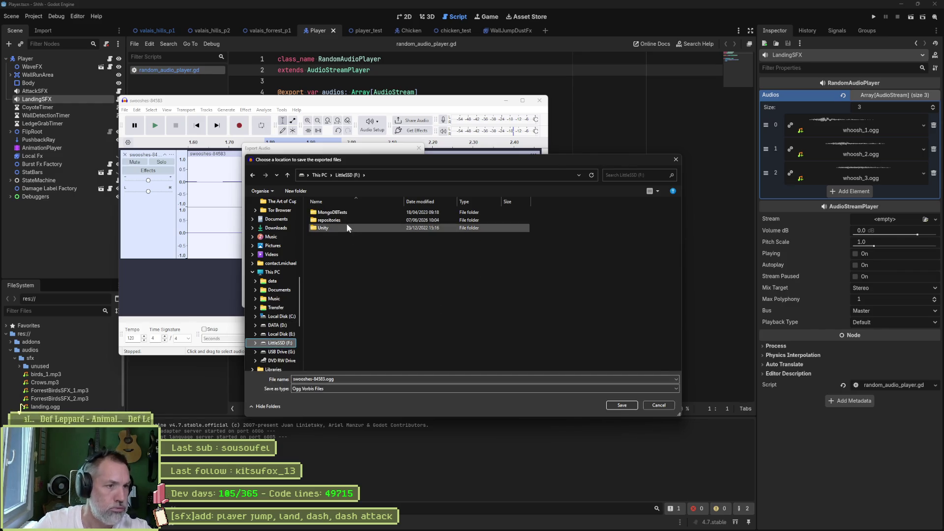
double_click(346, 221)
double_click(330, 297)
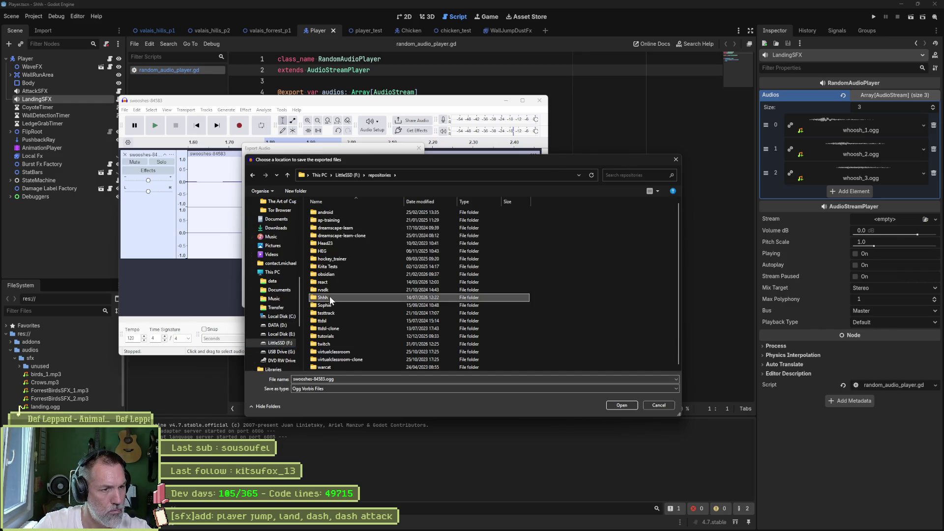
double_click(337, 244)
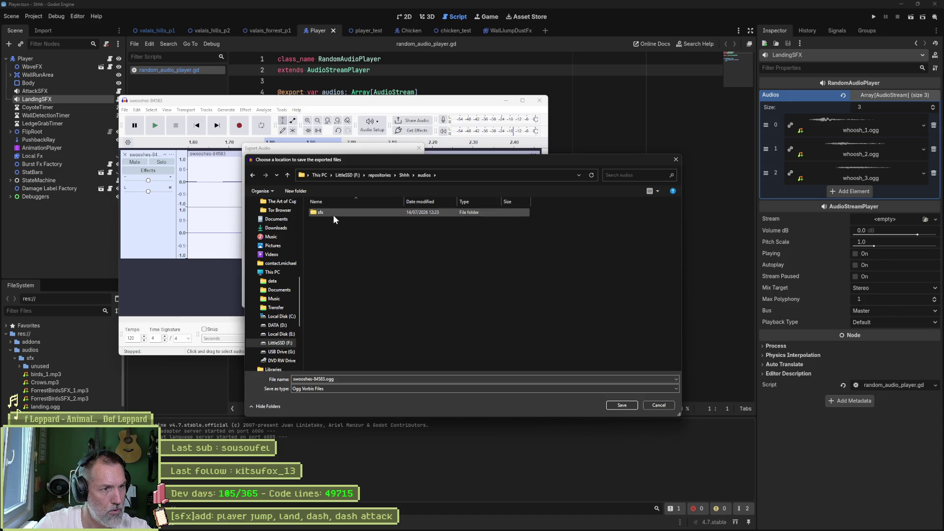
double_click(332, 212)
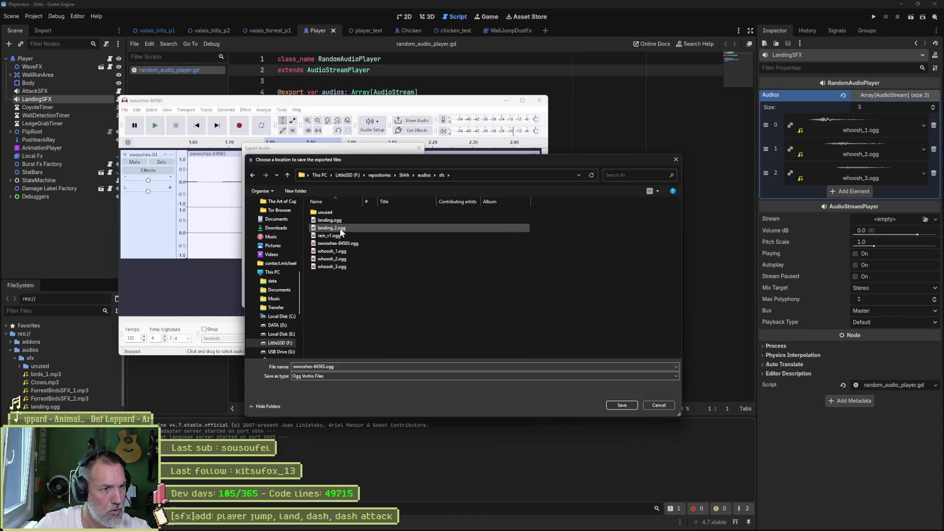
Step: Export the selection as landing_3.ogg, then return to Godot's script editor
click(331, 228)
click(310, 367)
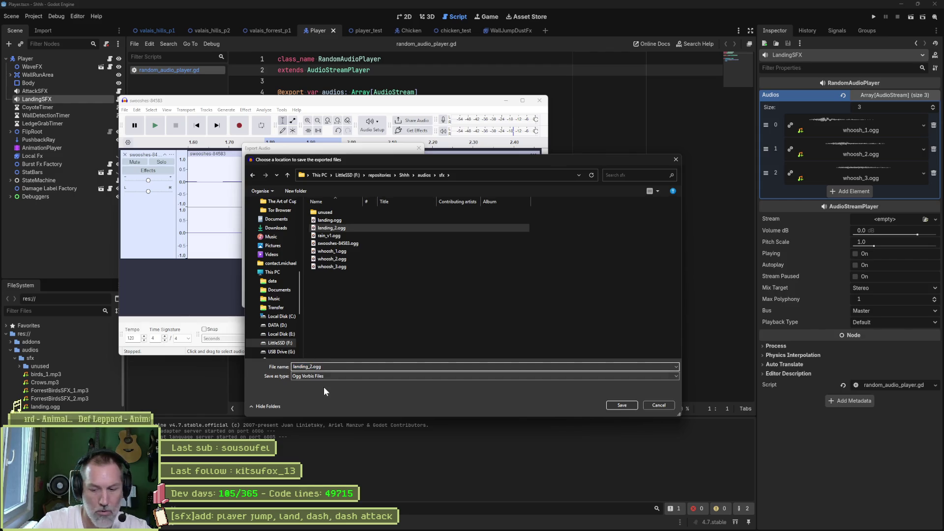
key(BackSpace)
text(3)
click(623, 405)
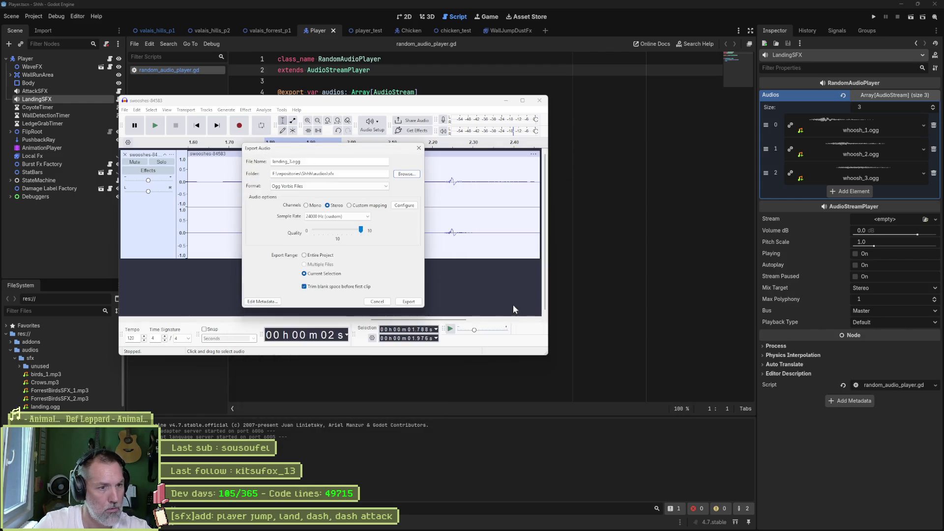
click(413, 302)
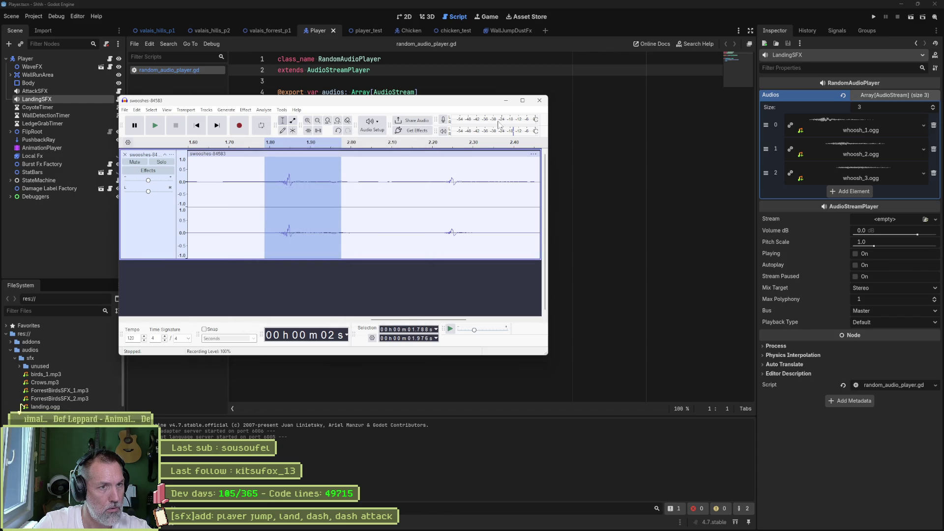
click(507, 100)
click(452, 180)
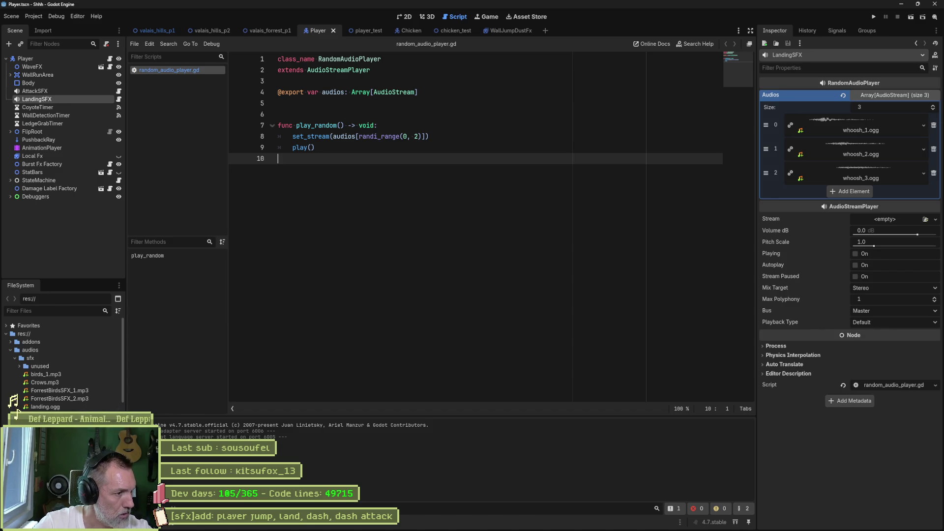
Step: Rename landing.ogg to landing_1.ogg and reduce LandingSFX's Audios size to 0
click(46, 407)
key(F2)
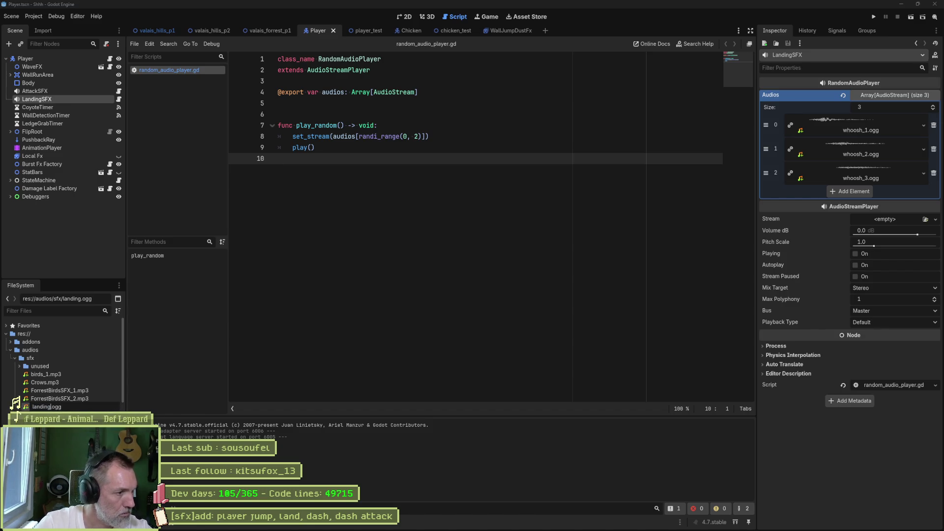
text(_1)
key(Return)
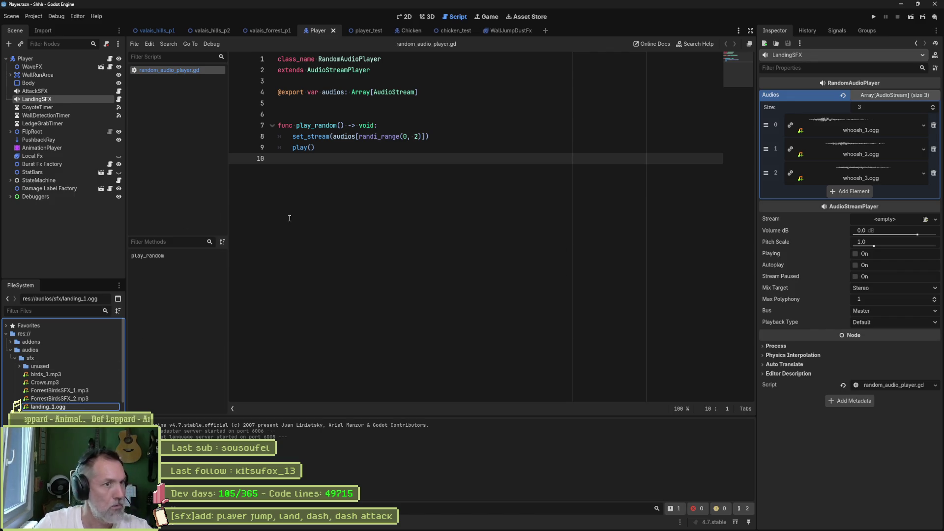
click(68, 99)
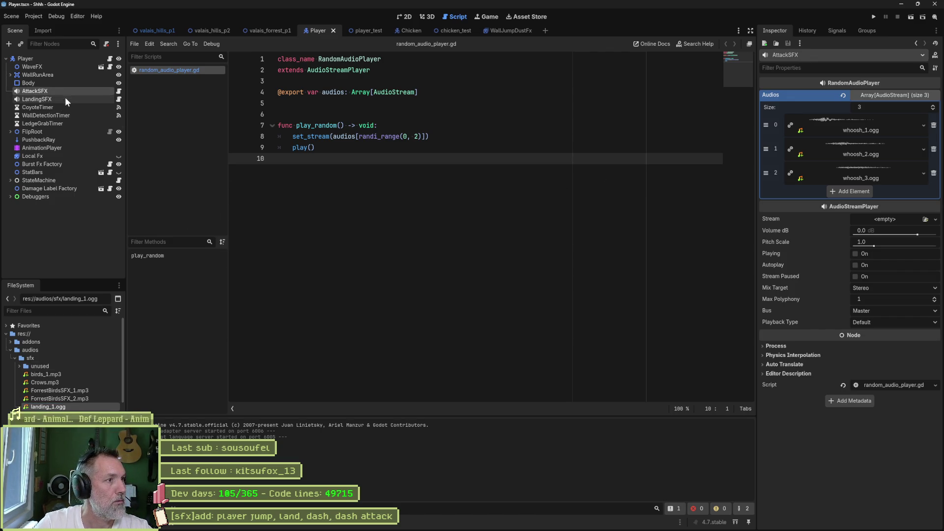
drag(875, 105, 836, 105)
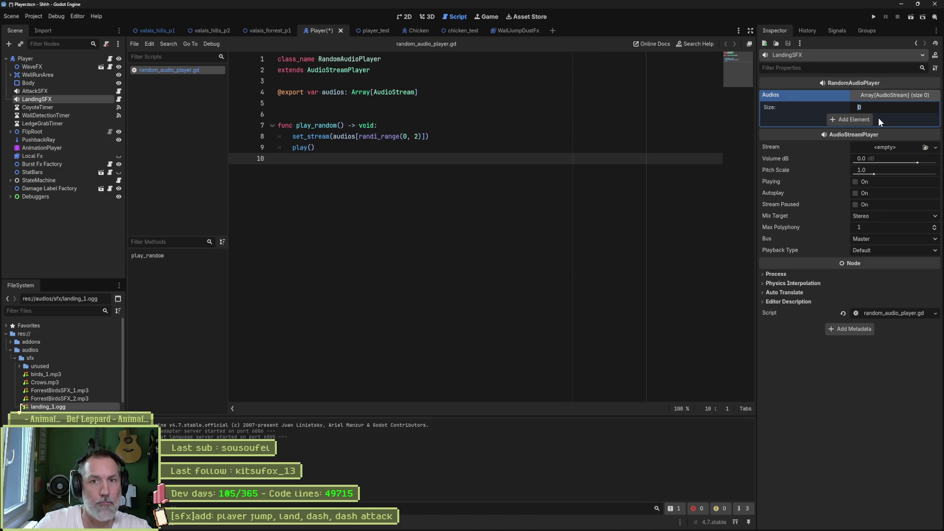
Step: Set Audios size to 3, fill the slots with landing_1/2/3.ogg, and save the Player scene
text(3)
key(Return)
mouse_move(61, 406)
mouse_down()
mouse_move(192, 379)
mouse_move(866, 133)
mouse_move(868, 121)
mouse_up()
drag(18, 415, 836, 143)
mouse_move(30, 423)
mouse_down()
mouse_move(18, 414)
mouse_move(886, 168)
mouse_up()
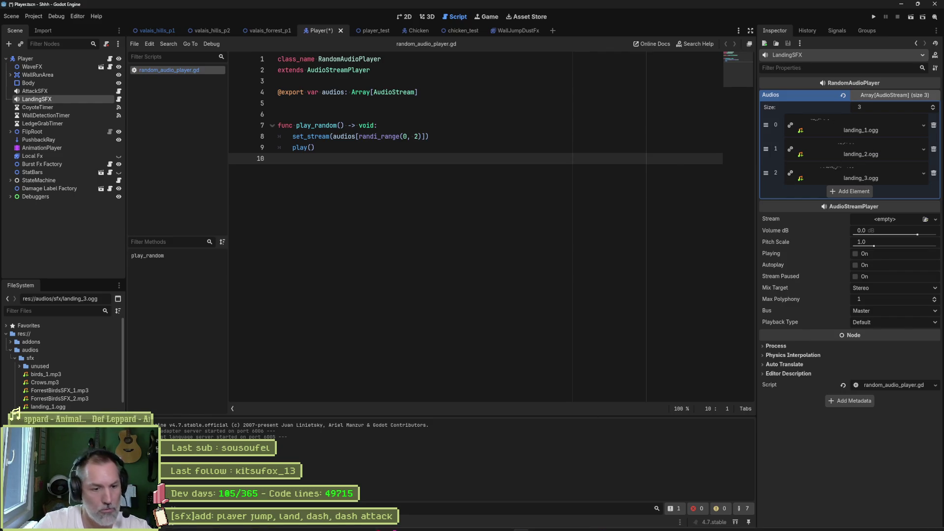
mouse_move(578, 526)
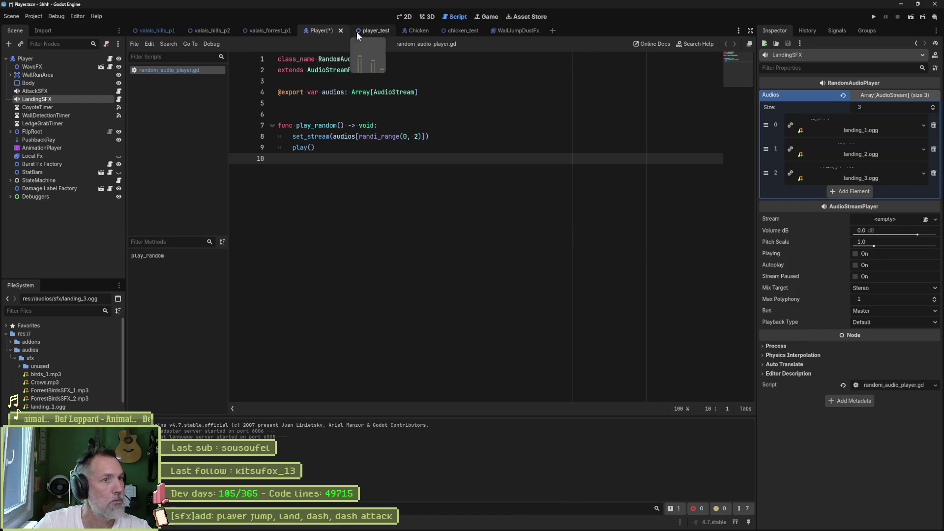
key(ctrl+s)
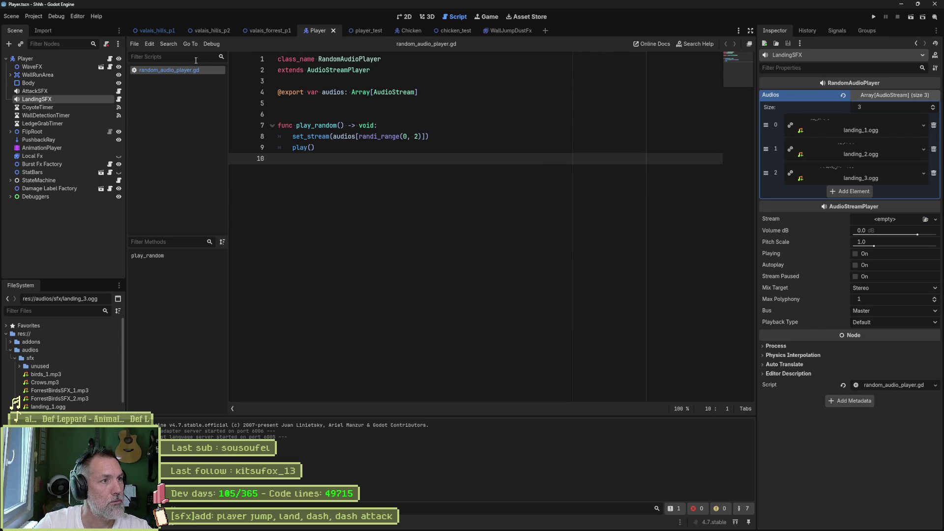
Step: Close random_audio_player.gd and review the AnimationPlayer's animation list, keeping RESET
middle_click(158, 70)
click(54, 147)
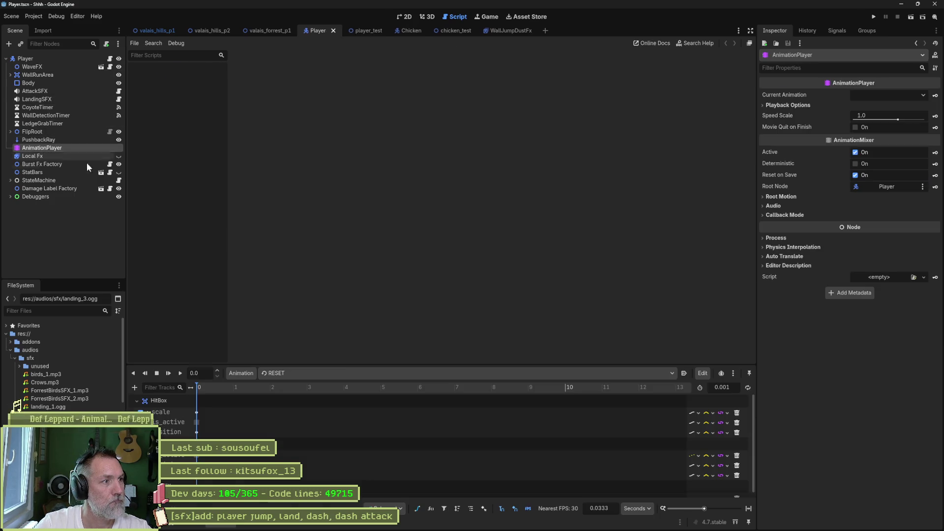
click(340, 373)
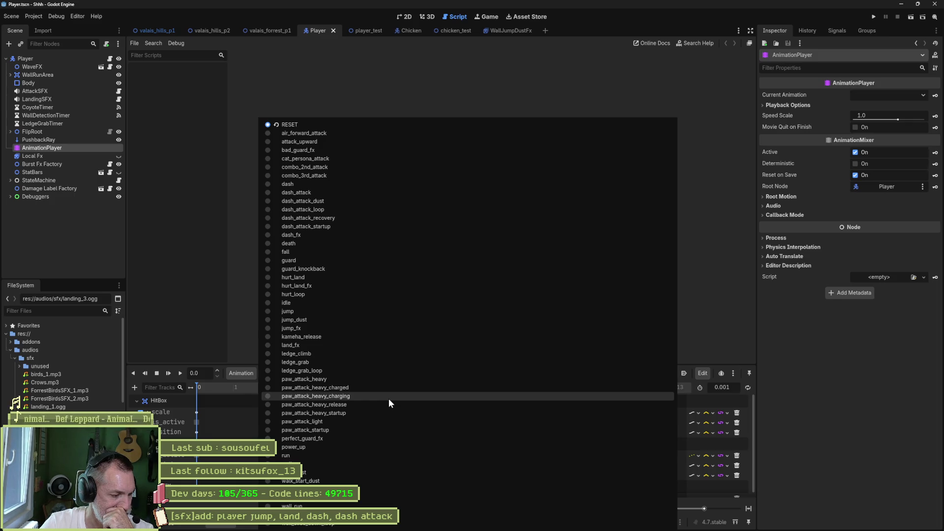
click(219, 270)
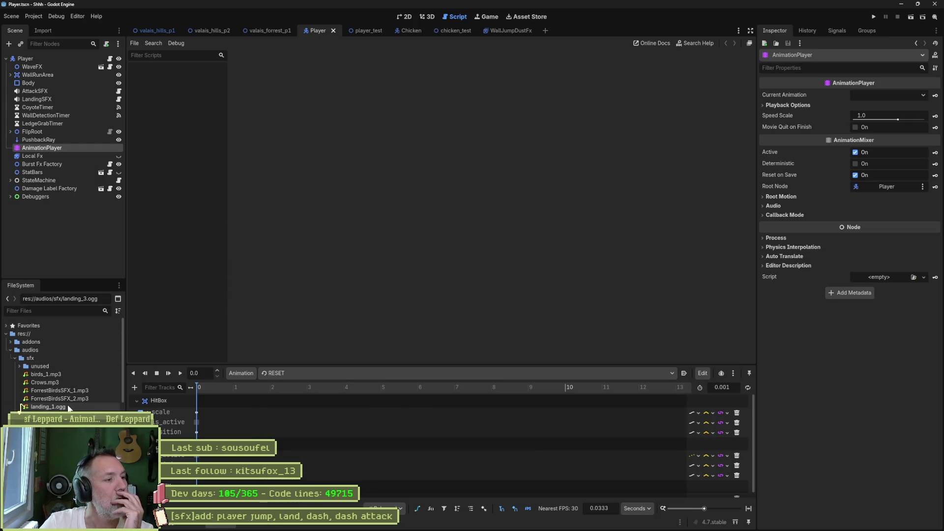
Step: Open the Airborne and Falling state scripts and mark the idle-on-floor transition condition
click(11, 180)
scroll(73, 229, down, 4)
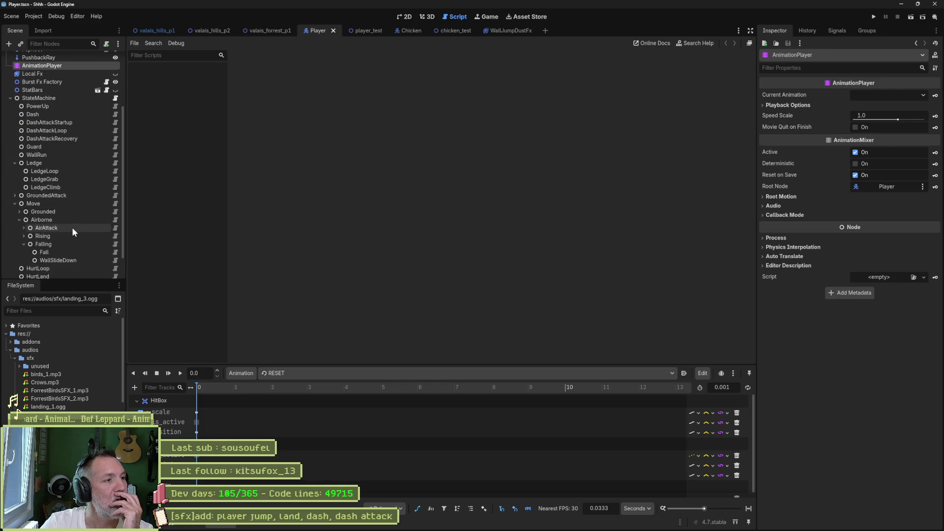
click(115, 220)
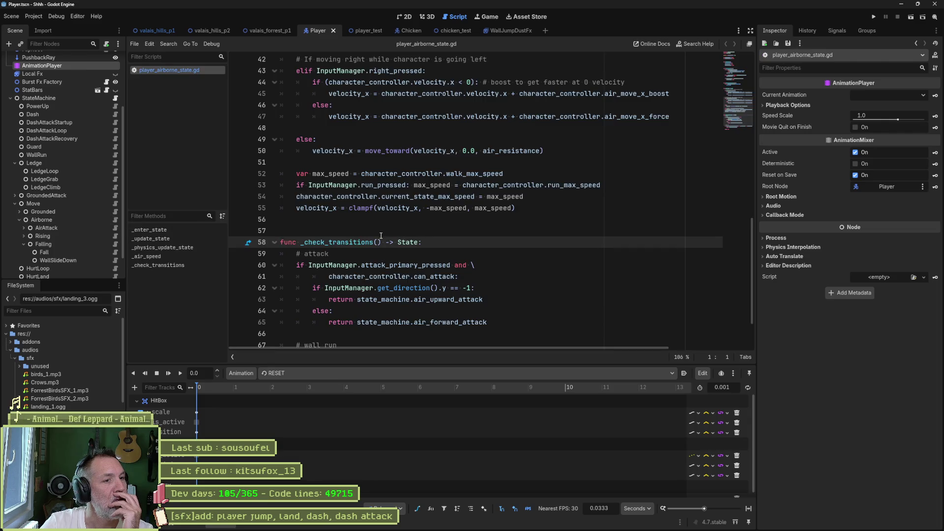
scroll(345, 212, down, 2)
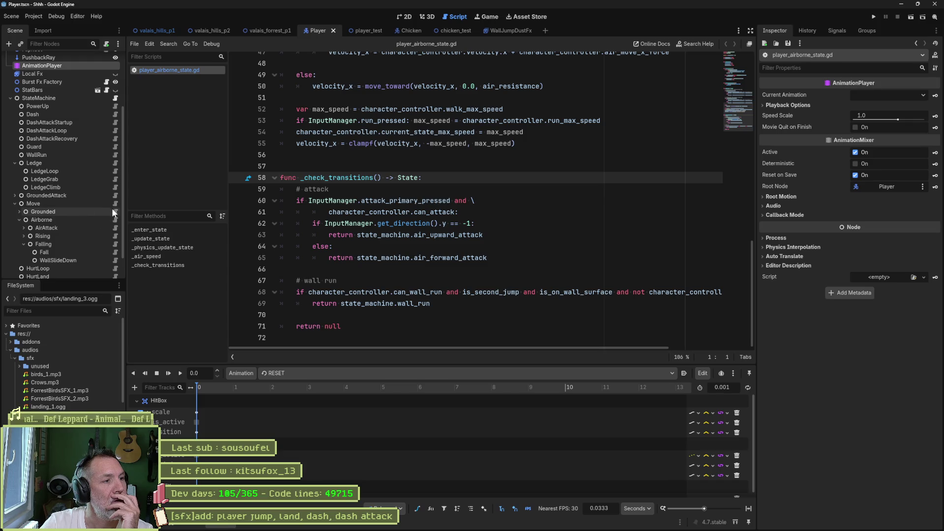
click(116, 244)
drag(312, 208, 490, 220)
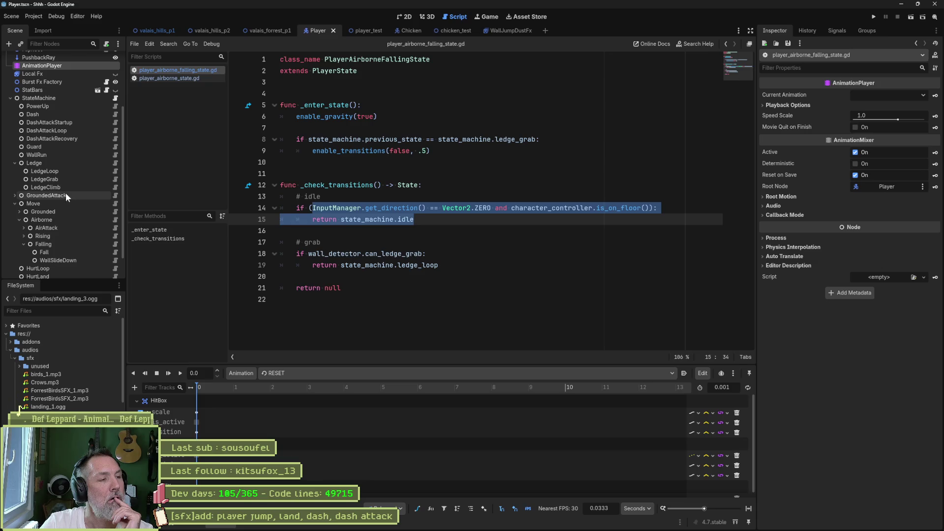
Step: Expand the Grounded states and open the Idle and Grounded state scripts
click(15, 163)
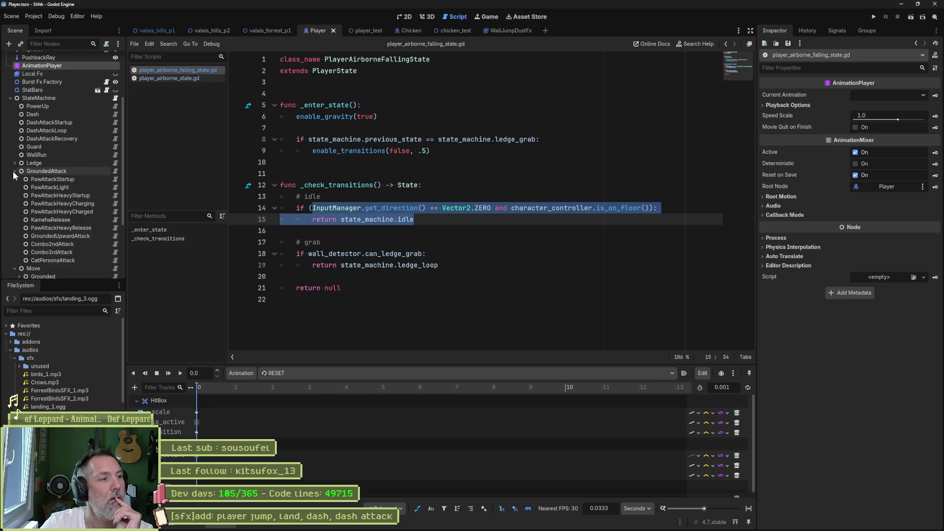
click(19, 187)
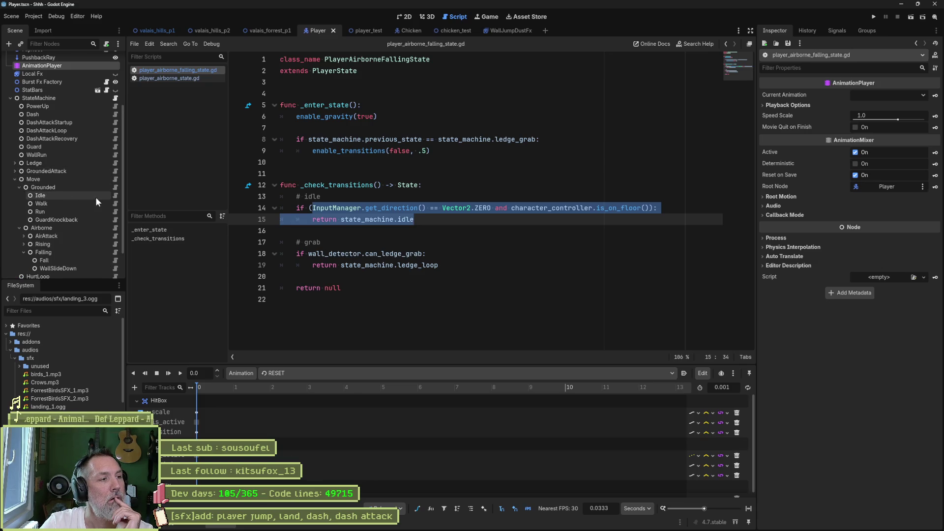
click(115, 195)
drag(402, 116, 402, 139)
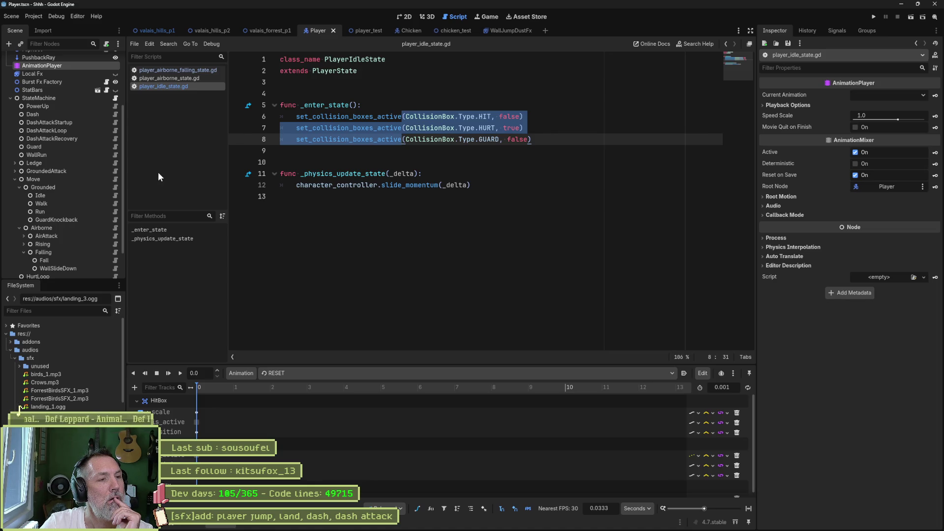
click(116, 187)
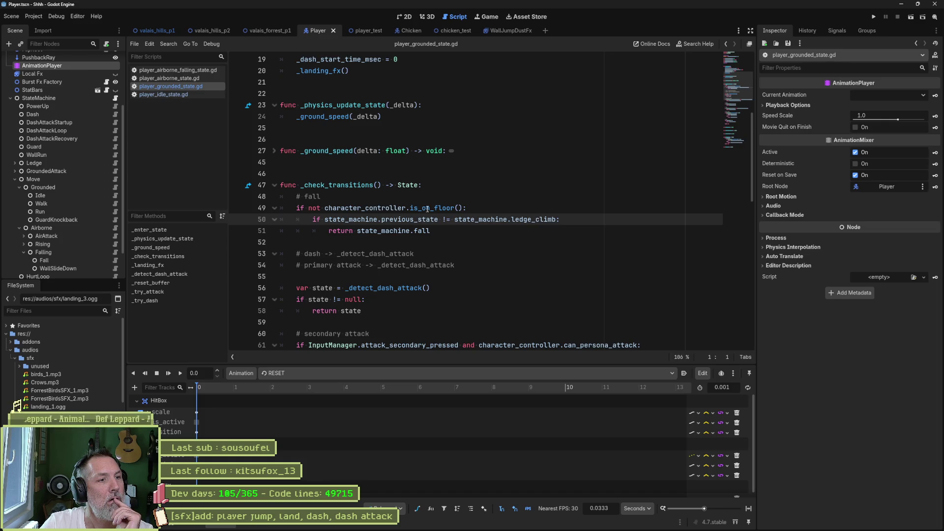
Step: Inspect the _landing_fx() definition and return to its call in _enter_state
mouse_move(429, 208)
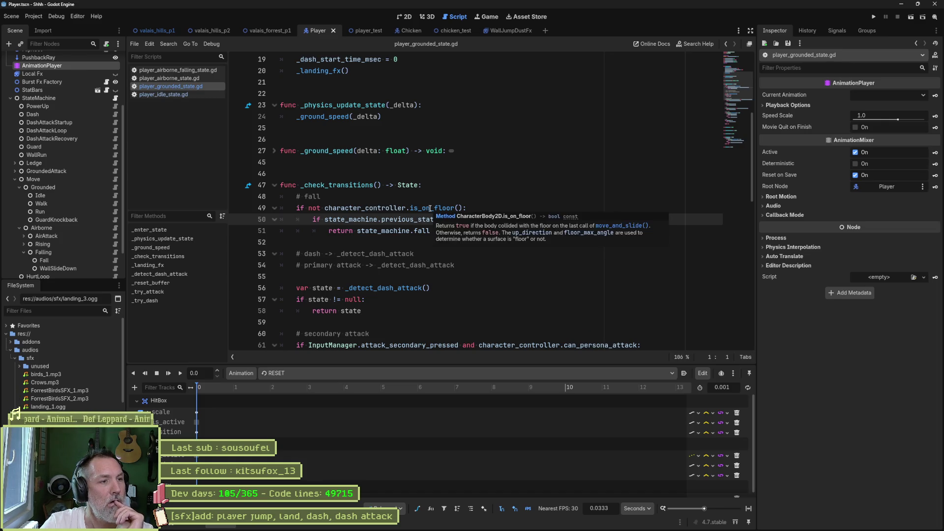
scroll(363, 187, up, 5)
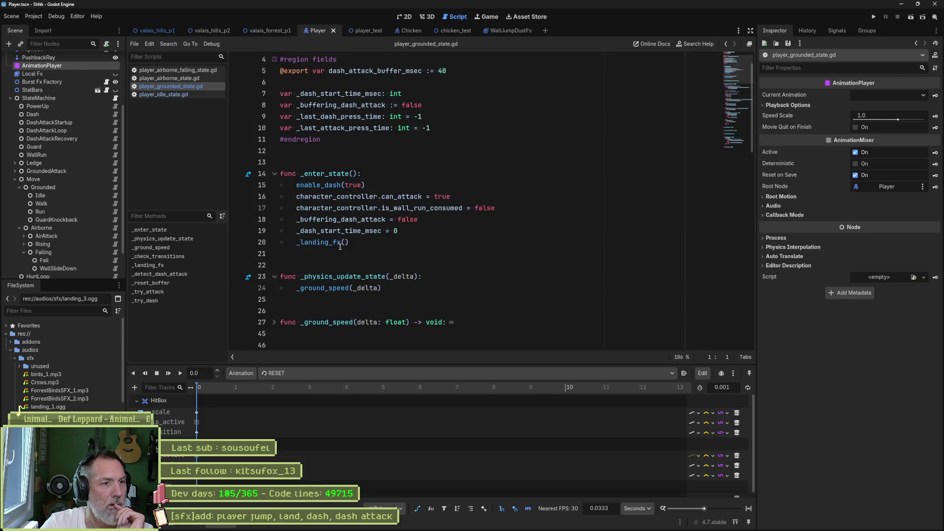
click(328, 243)
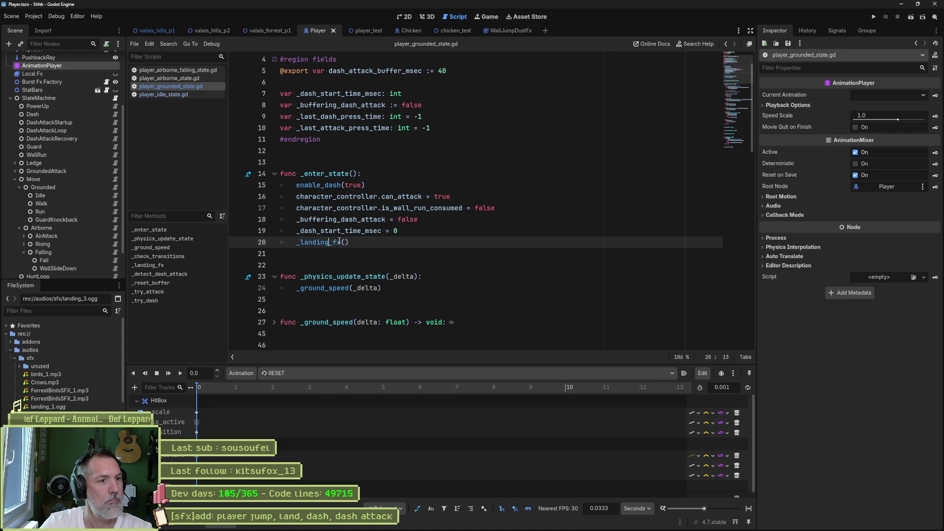
ctrl+click(329, 243)
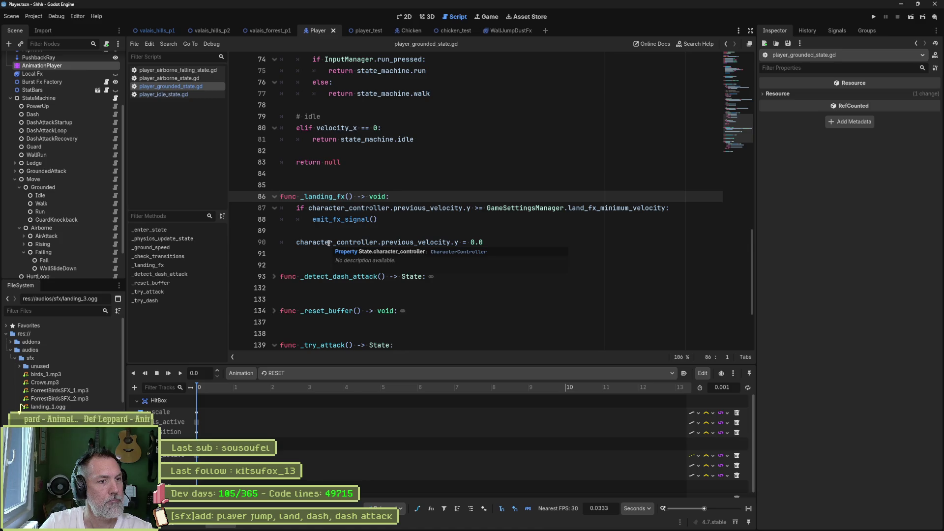
key(alt+Left)
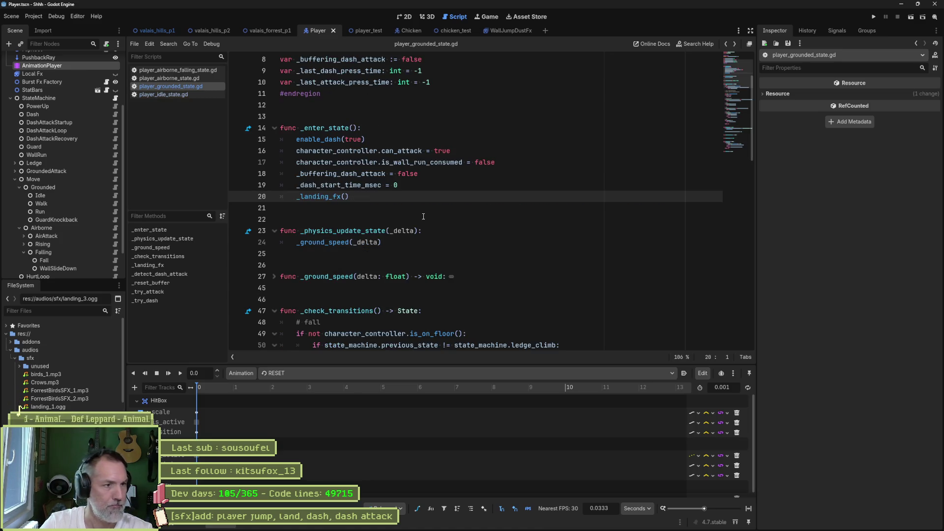
ctrl+click(333, 196)
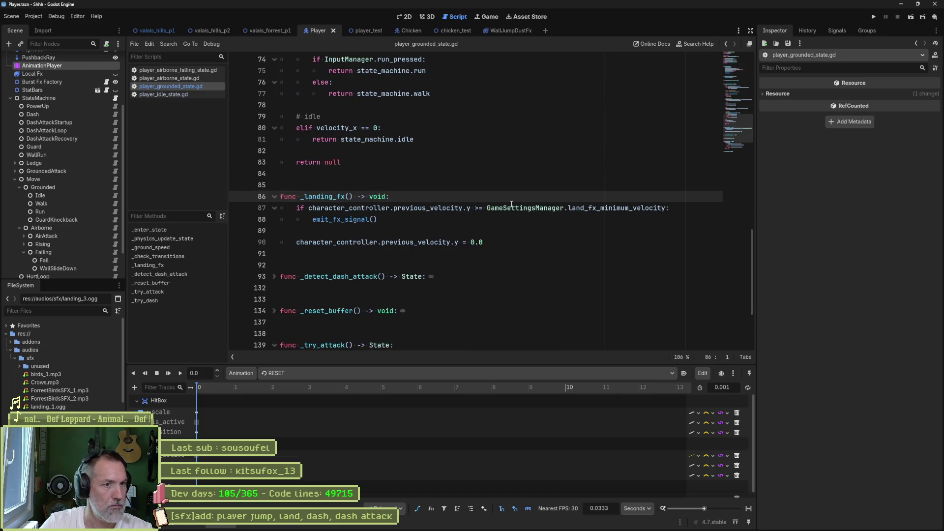
key(alt+Left)
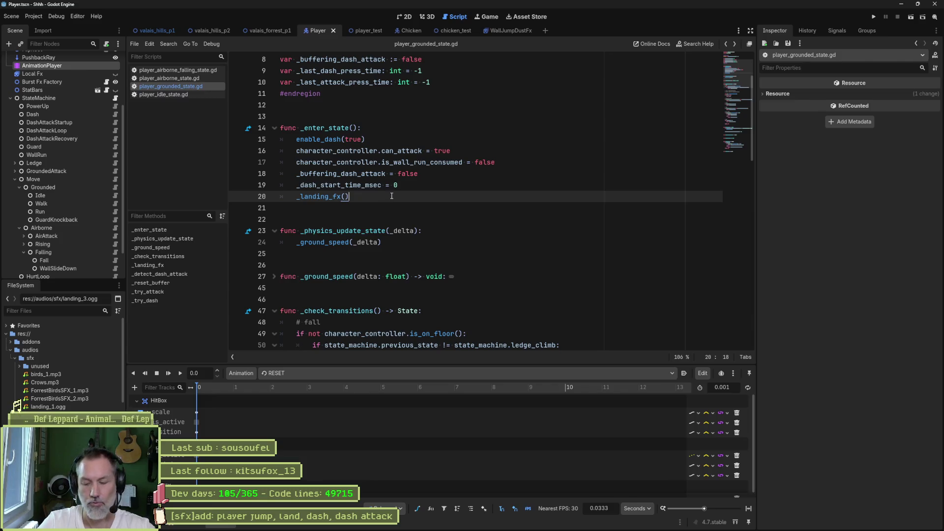
key(Return)
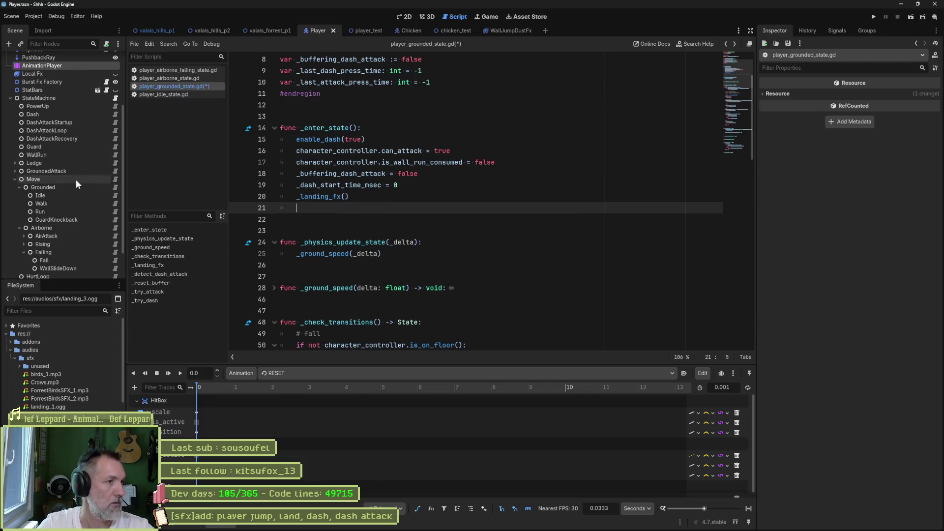
scroll(75, 179, up, 5)
mouse_move(39, 99)
mouse_down()
mouse_move(263, 196)
mouse_move(309, 161)
mouse_move(299, 103)
mouse_up()
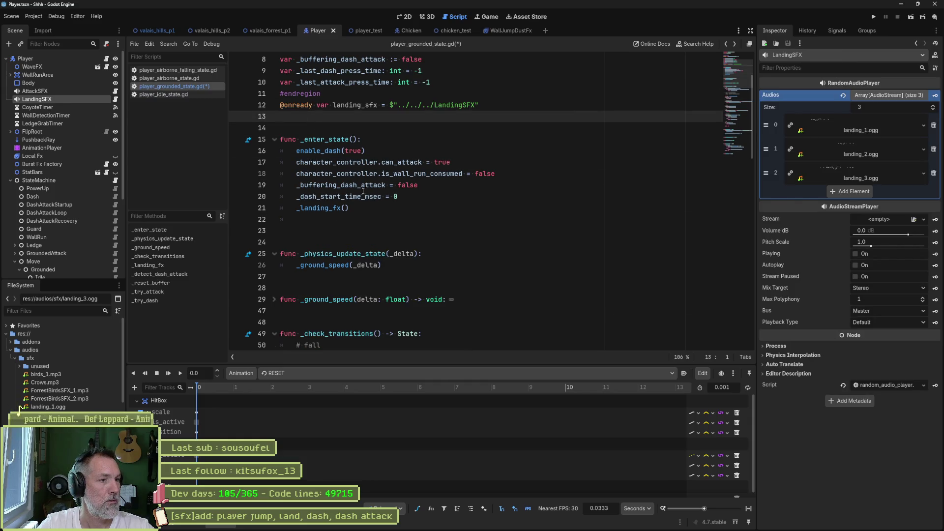
Step: Add landing_sfx.play_random() on line 22 of _enter_state and save the script
double_click(355, 104)
key(ctrl+c)
click(377, 220)
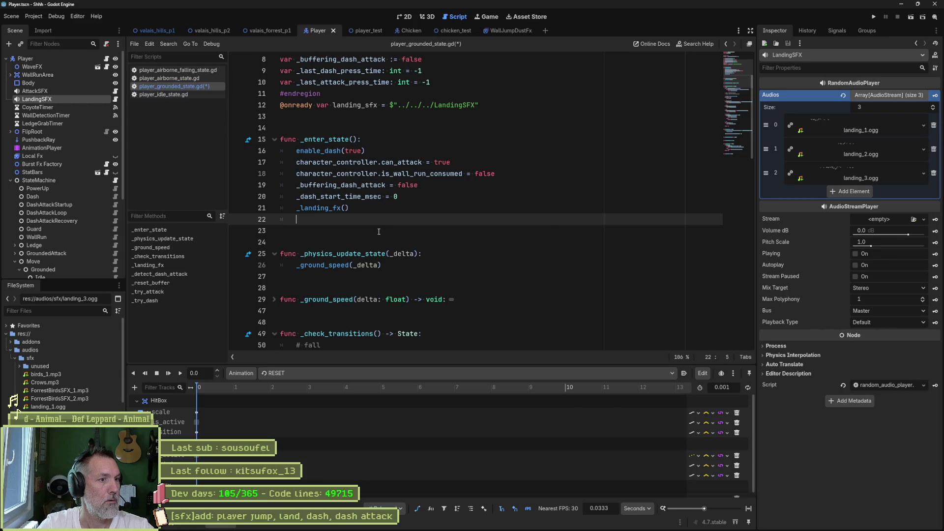
key(ctrl+v)
text(.)
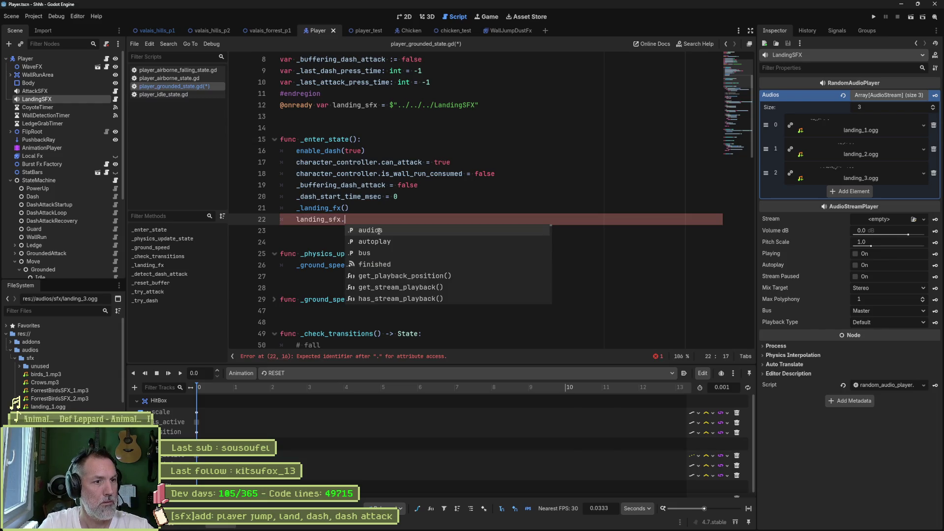
text(pl)
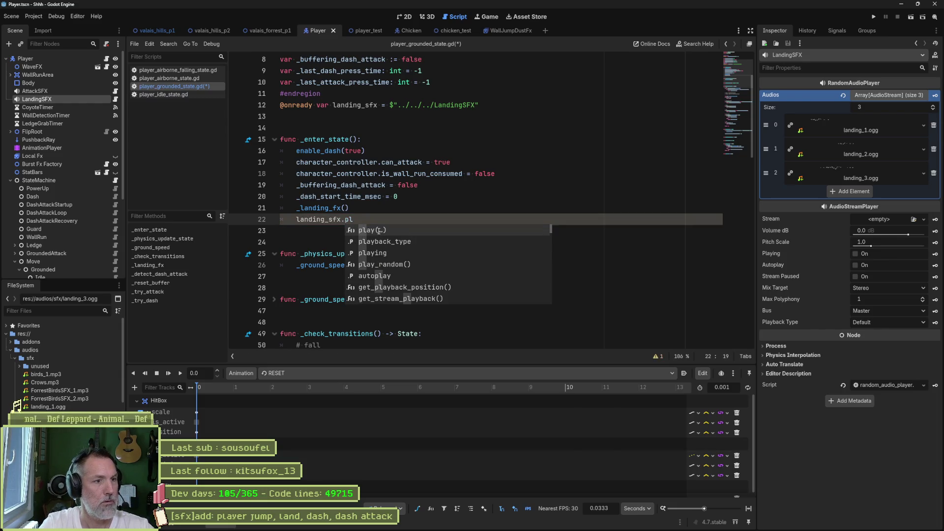
key(Down)
key(Down)
key(Down)
key(Return)
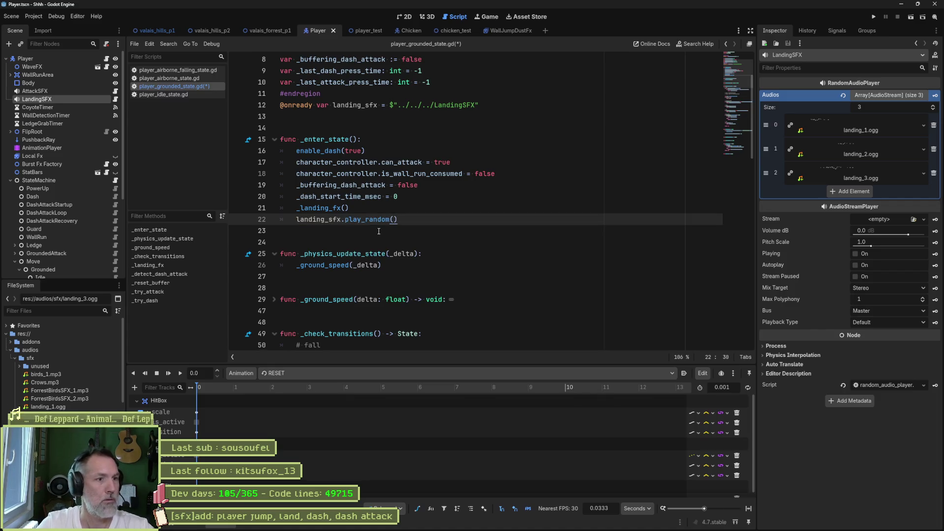
key(ctrl+s)
Step: Run the player_test scene with F6
scroll(443, 182, up, 2)
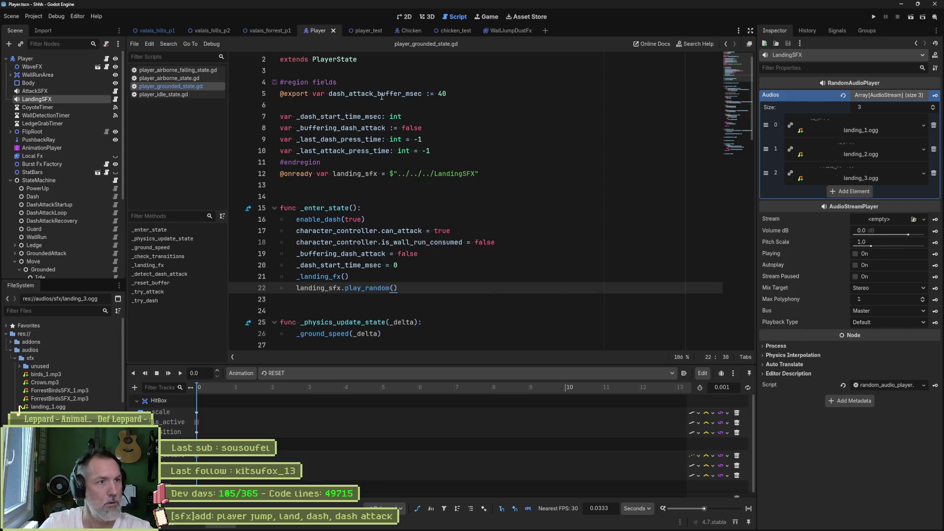
click(362, 31)
key(F6)
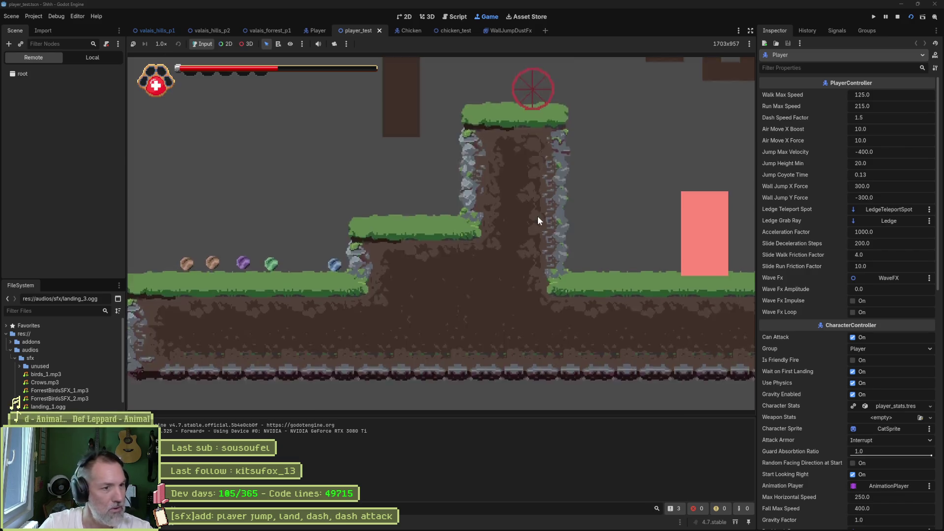
Step: Jump the cat four times to hear landings, stop the game, and return to the Player scene
key(space)
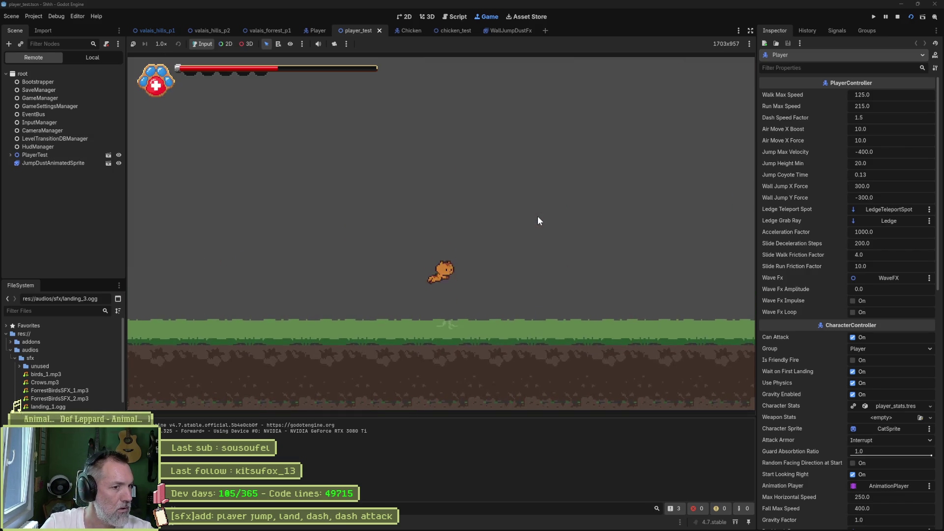
key(space)
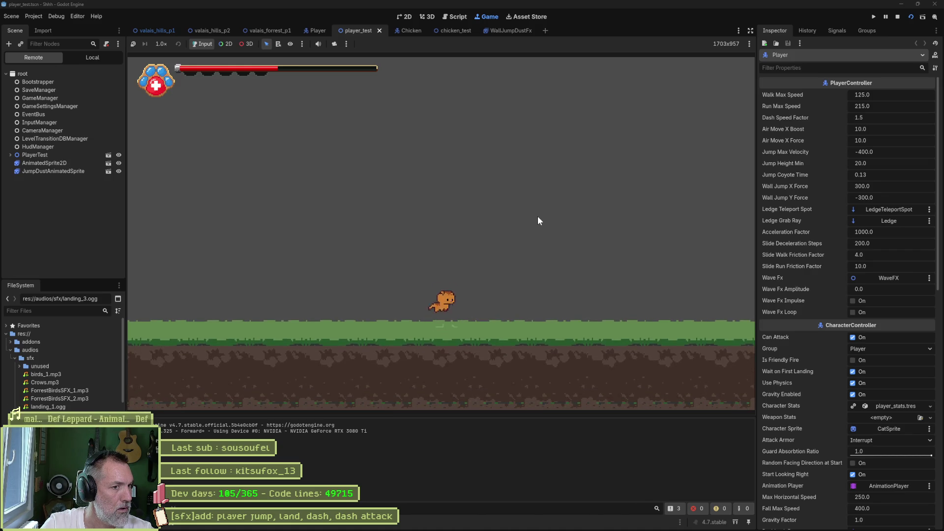
key(space)
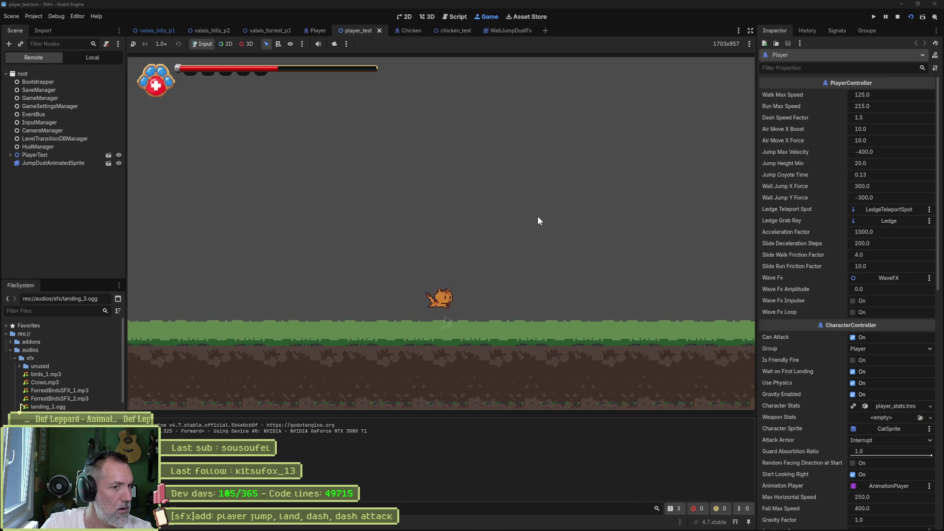
key(space)
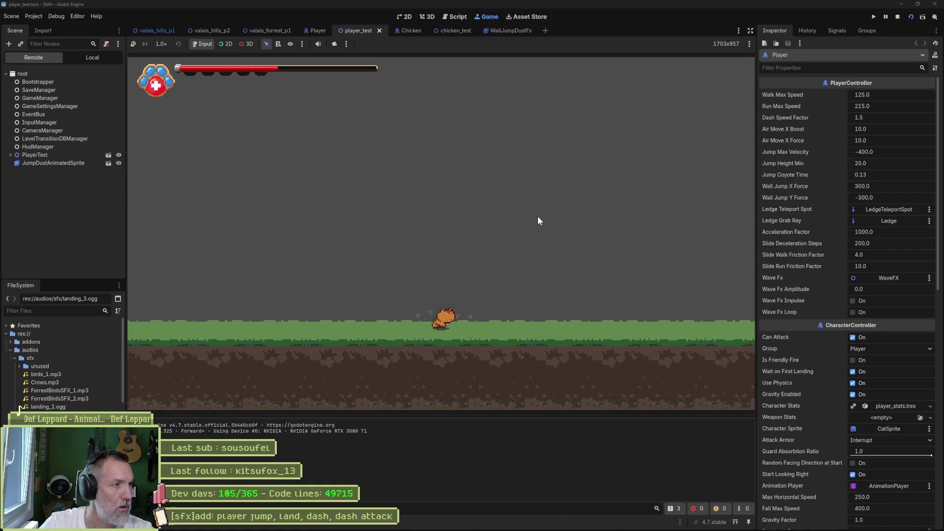
key(F8)
click(315, 31)
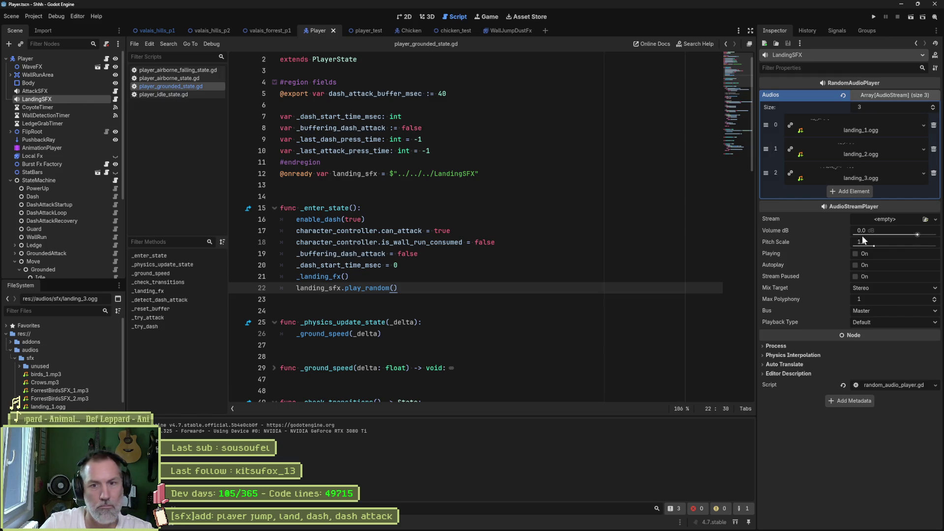
Step: Lower LandingSFX's volume to about -6.5 dB and run player_test again
drag(916, 236, 914, 237)
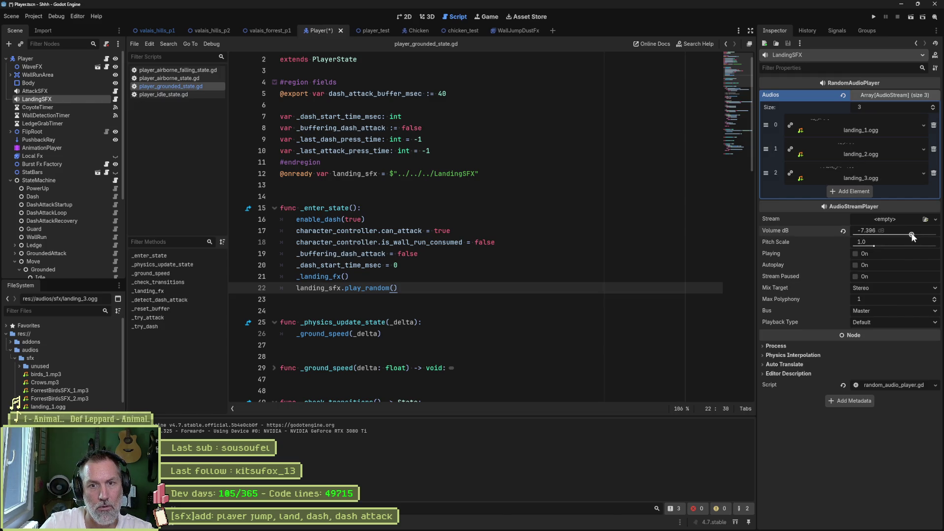
click(529, 187)
click(372, 31)
key(F6)
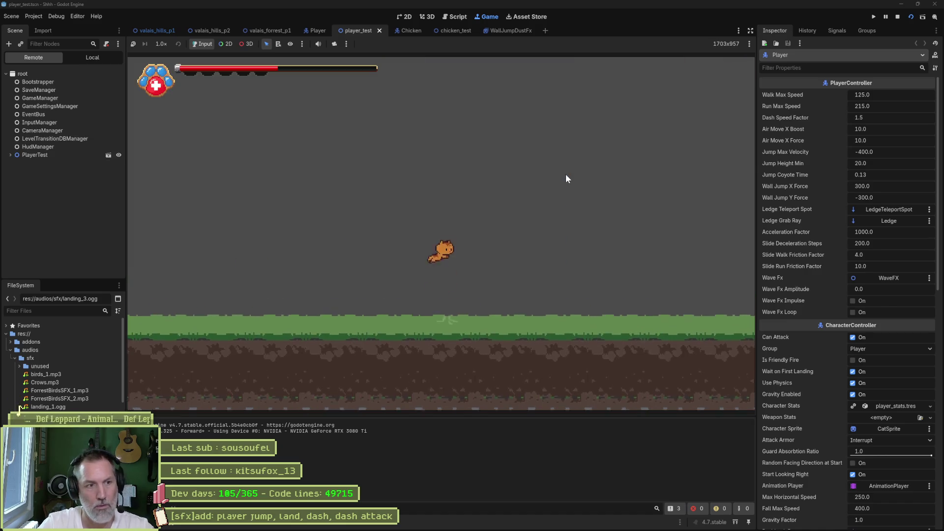
Step: Jump and run left and right to check the landing sound, then stop the game
key(space)
key(Right)
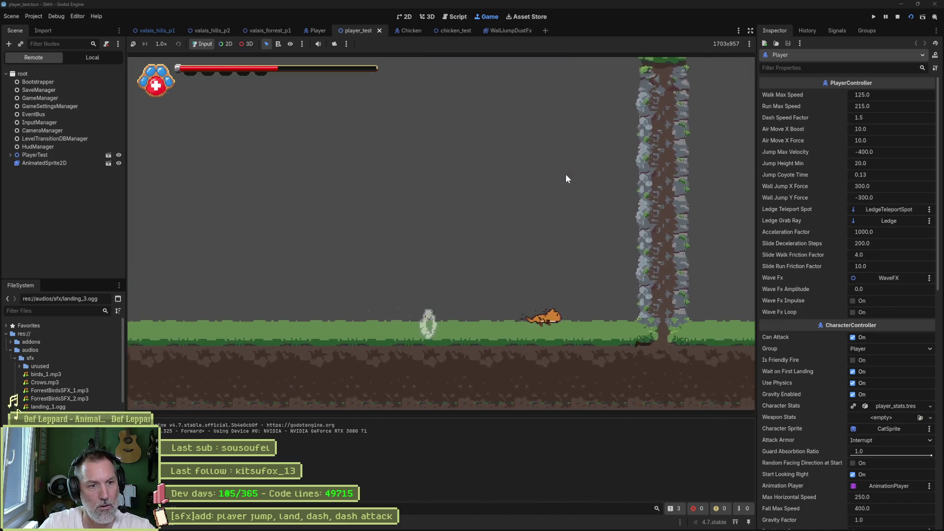
key(Left)
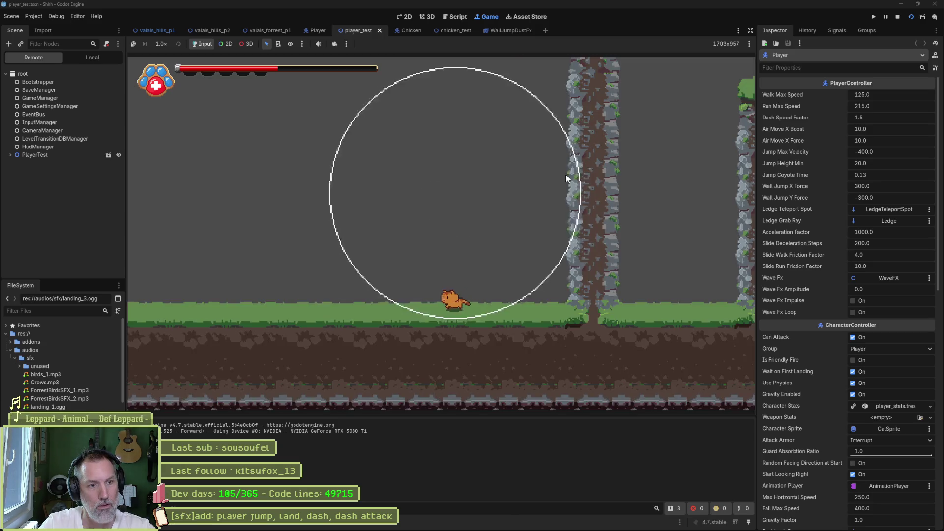
key(space)
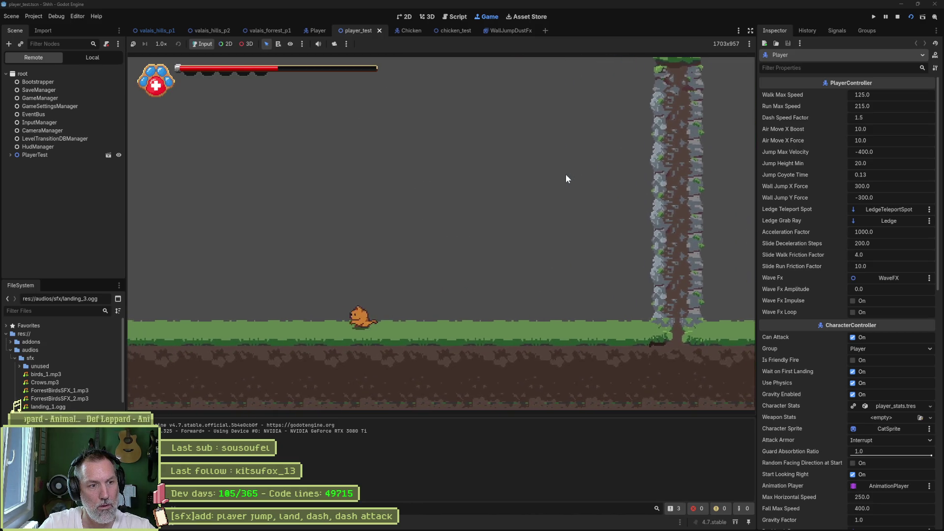
key(F8)
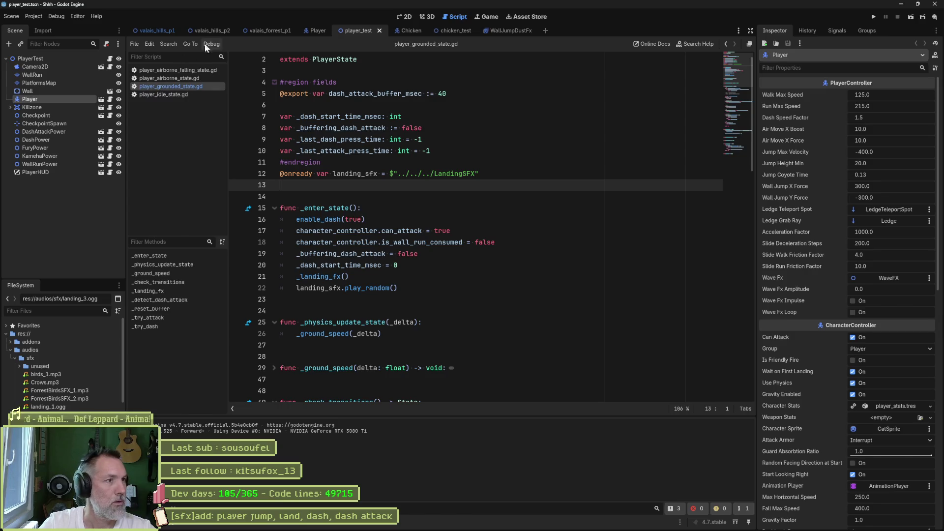
Step: Set AttackSFX's volume to about -5.5 dB and save the Player scene
click(313, 32)
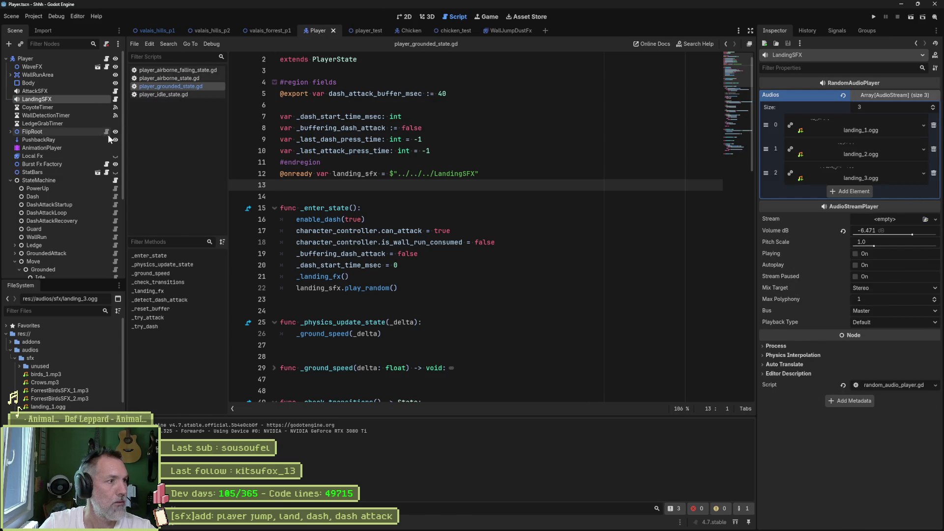
click(77, 91)
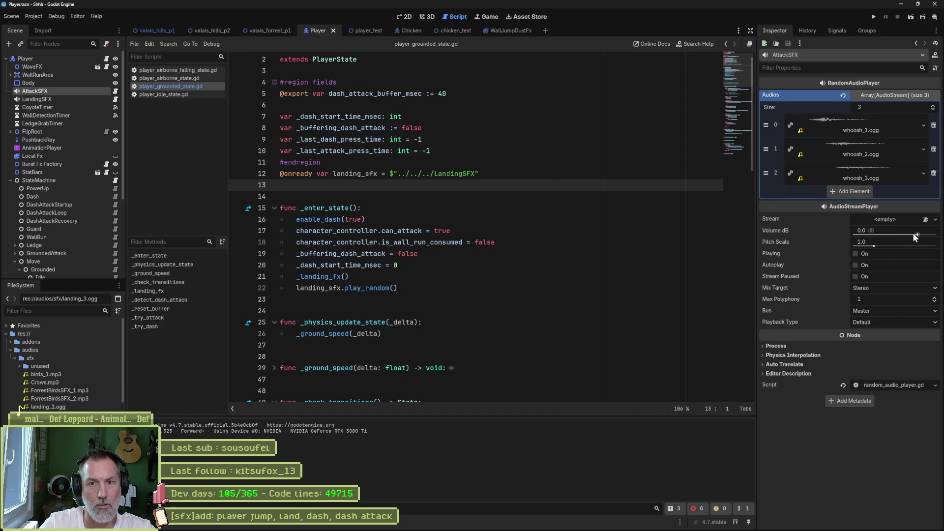
drag(915, 237, 912, 239)
key(ctrl+s)
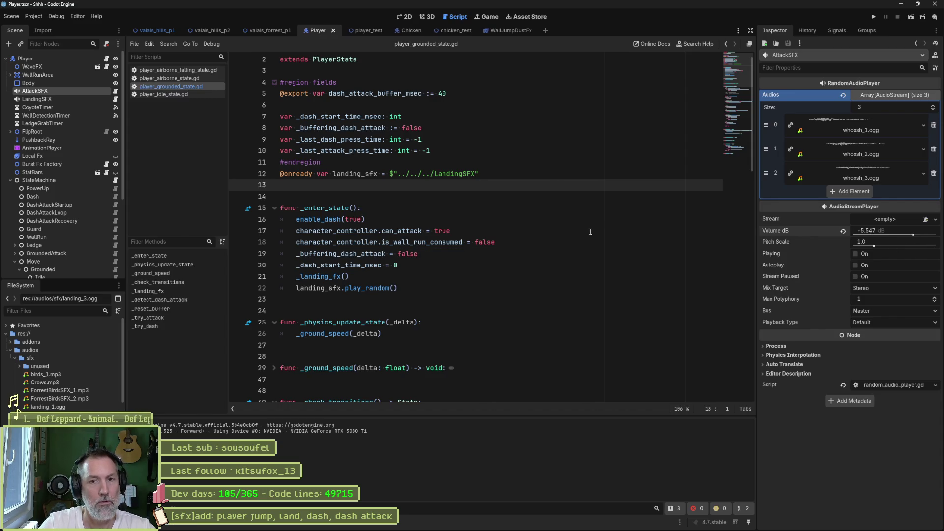
Step: Run player_test and jump, run and slide the cat to check the sounds
click(368, 30)
key(F6)
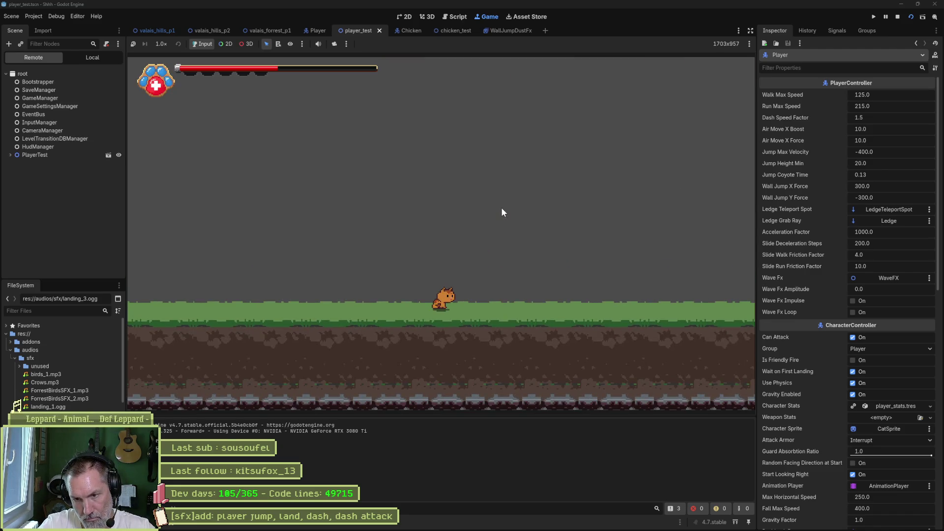
key(space)
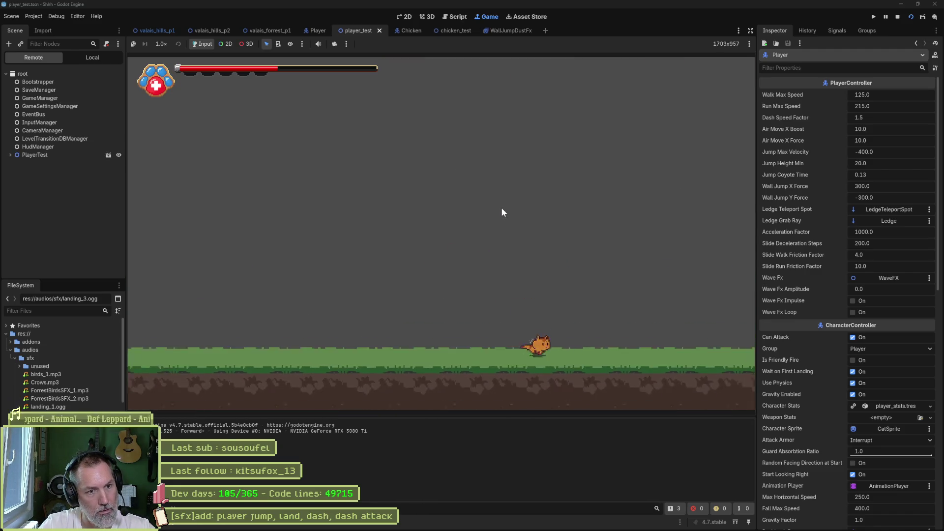
key(Left)
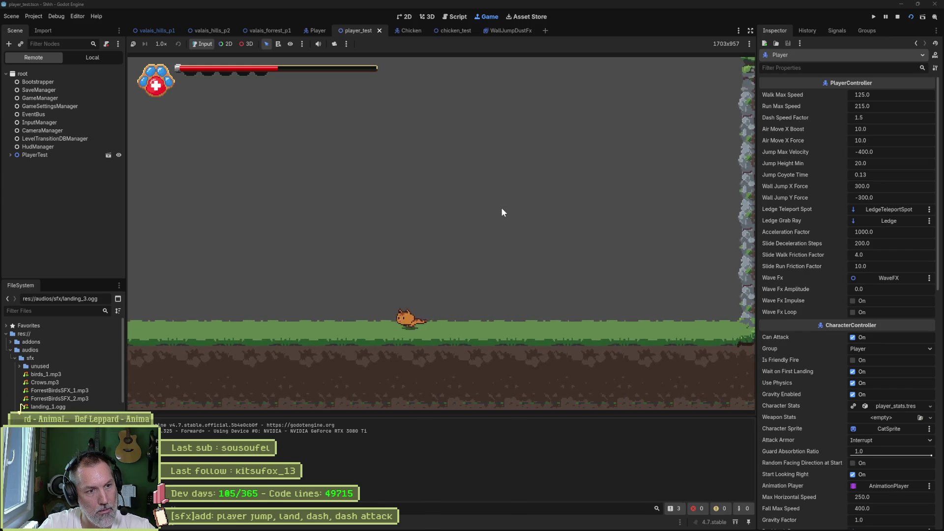
key(Right)
key(space)
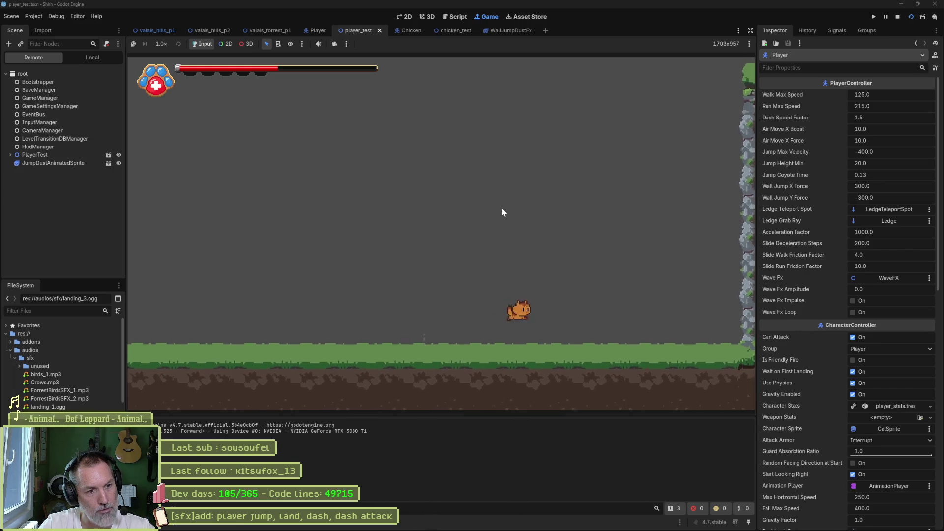
key(Left)
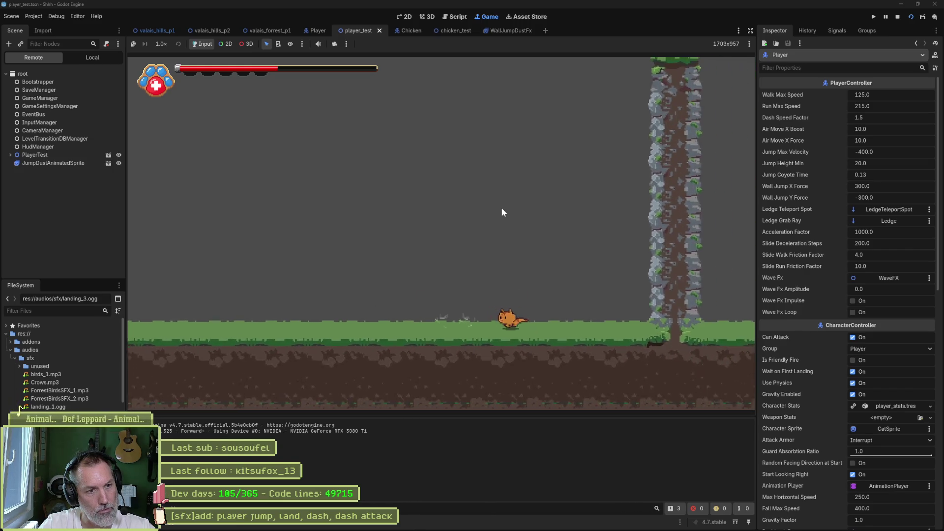
Step: Stop the game and move the landing_sfx declaration up below the last attack variable
key(F8)
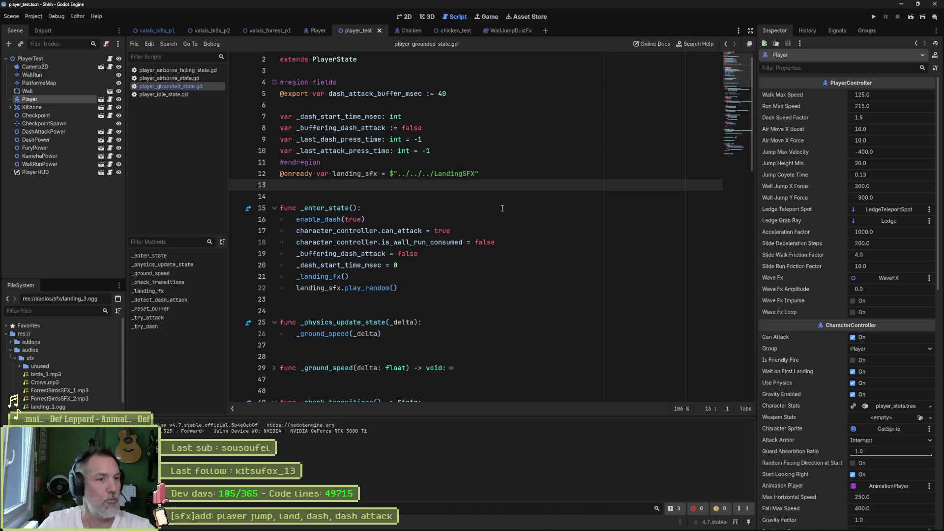
click(538, 176)
key(alt+Up)
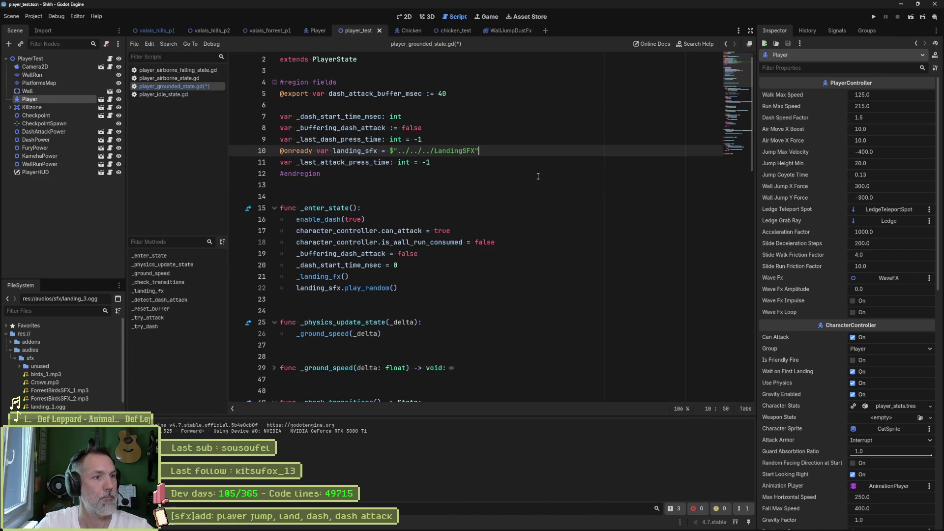
key(Up)
Step: Separate it with a blank line, save the script, and switch to the unused sfx folder in File Explorer
key(Return)
key(ctrl+s)
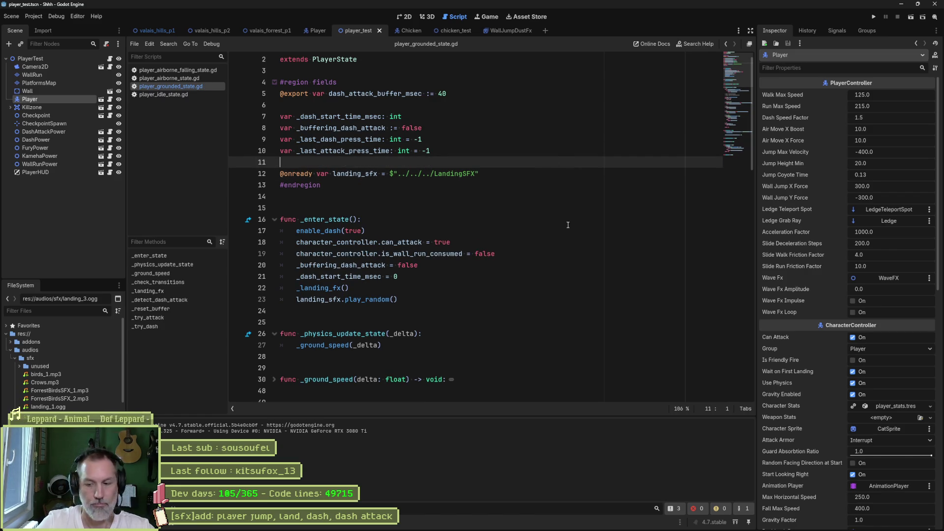
mouse_move(465, 526)
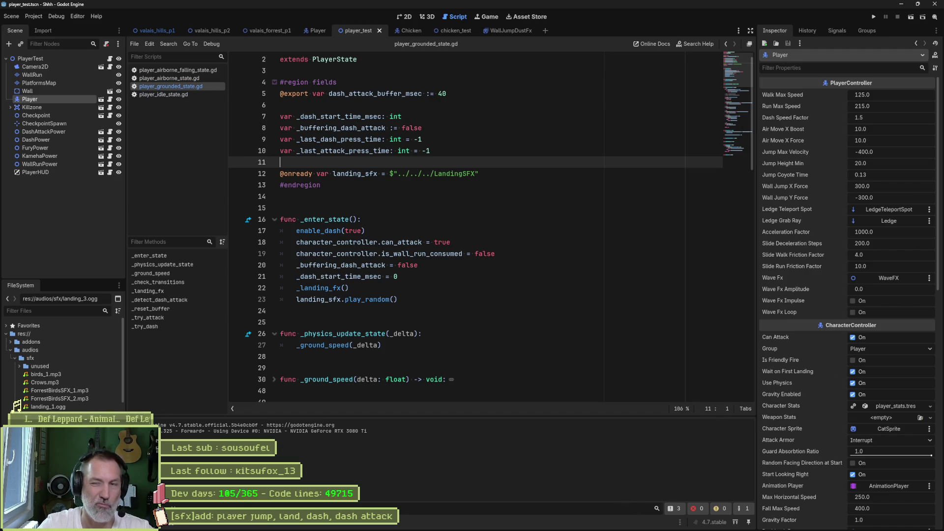
key(alt+Tab)
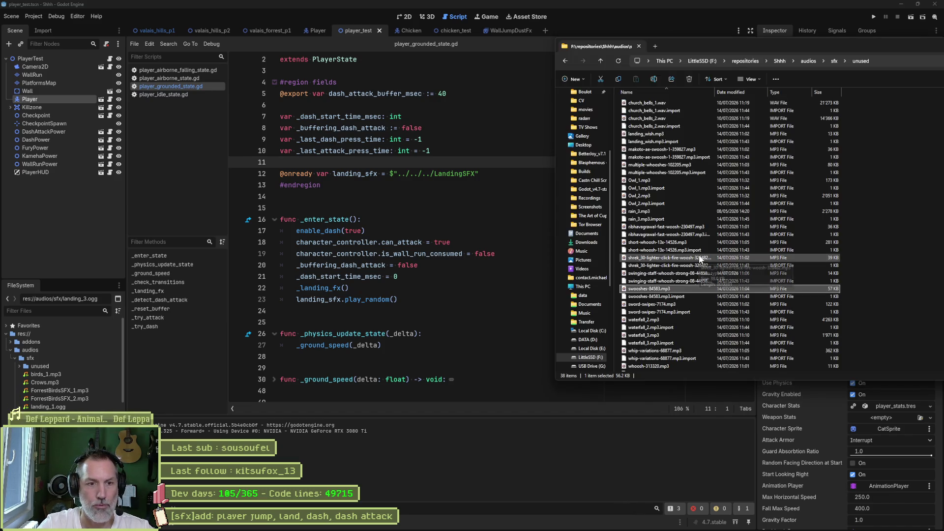
double_click(686, 291)
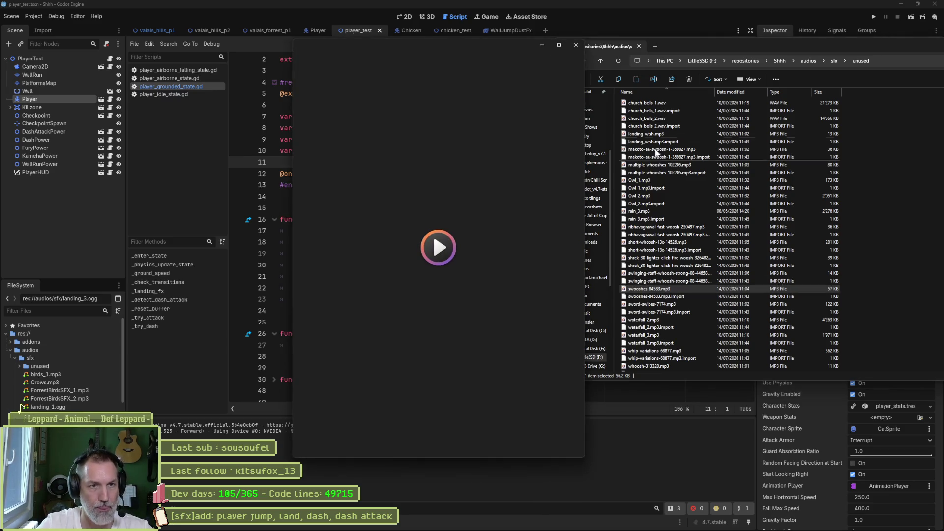
click(576, 43)
drag(15, 402, 18, 408)
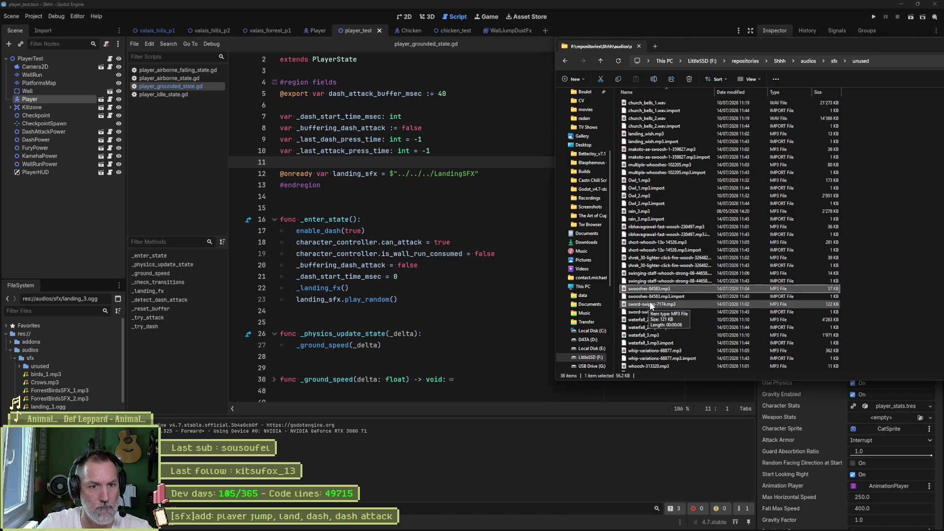
double_click(657, 351)
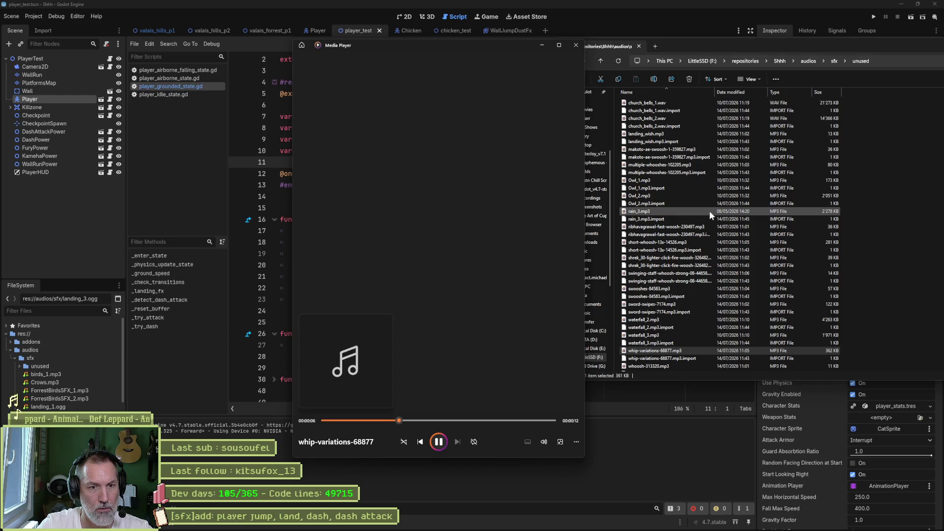
click(577, 46)
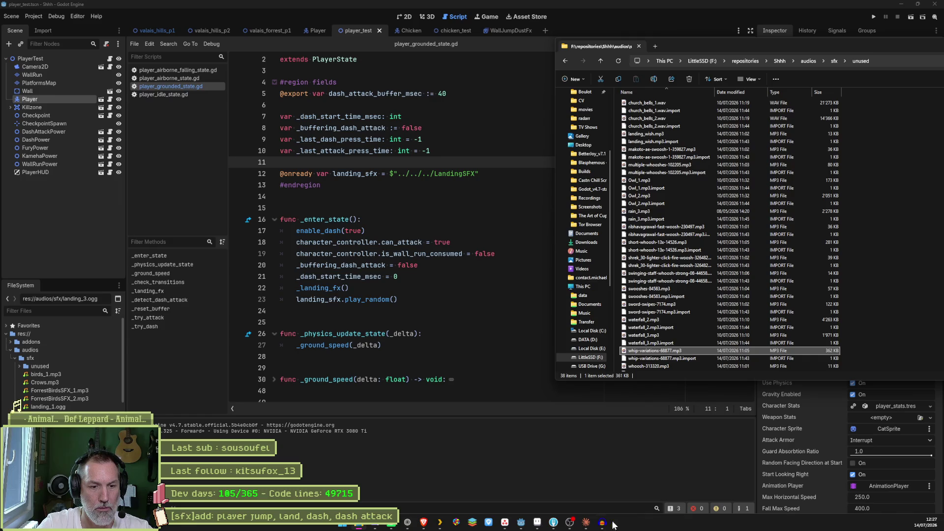
Step: Add whip-variations-68877.mp3 to the Audacity project as a new track and select a section
click(603, 523)
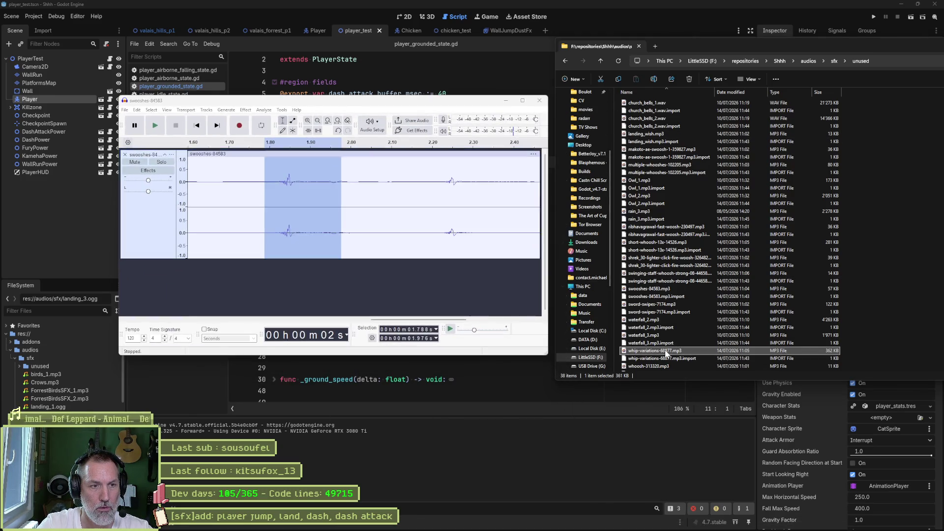
drag(667, 353, 418, 279)
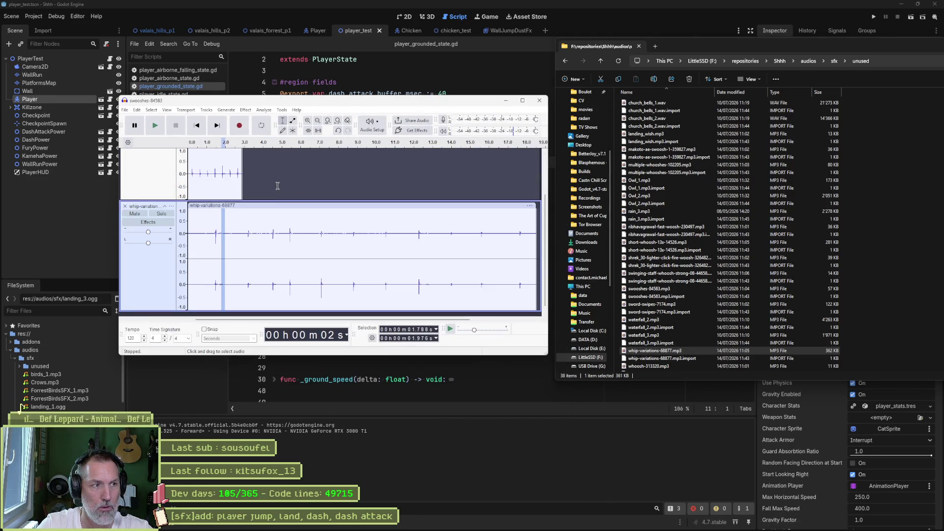
scroll(278, 186, up, 2)
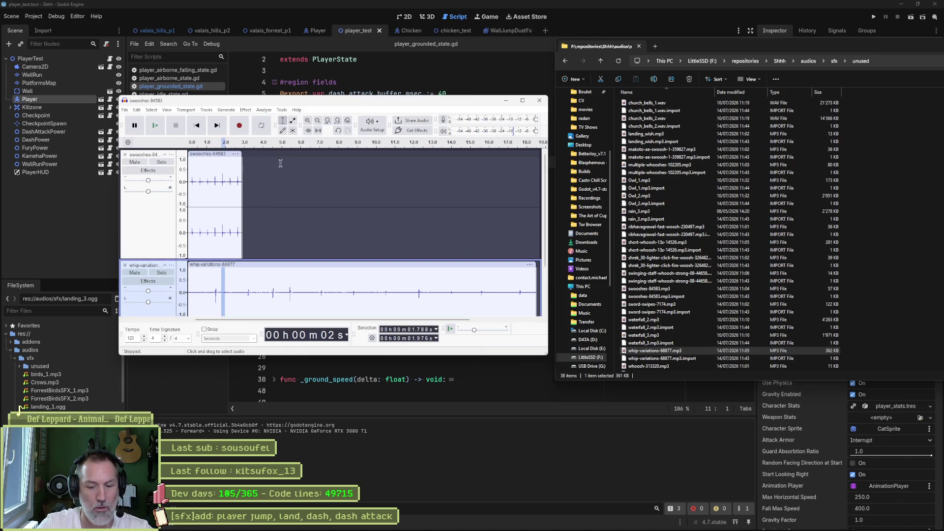
scroll(303, 251, down, 3)
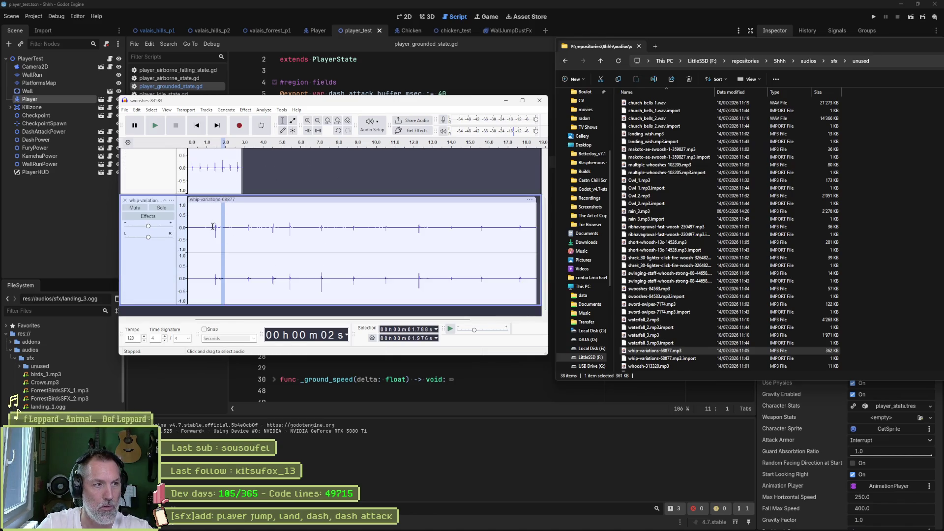
drag(213, 226, 421, 228)
Step: Audition the whip track and narrow the selection to the single hit near 1.4 s
key(space)
key(space)
key(space)
key(space)
key(space)
key(space)
key(space)
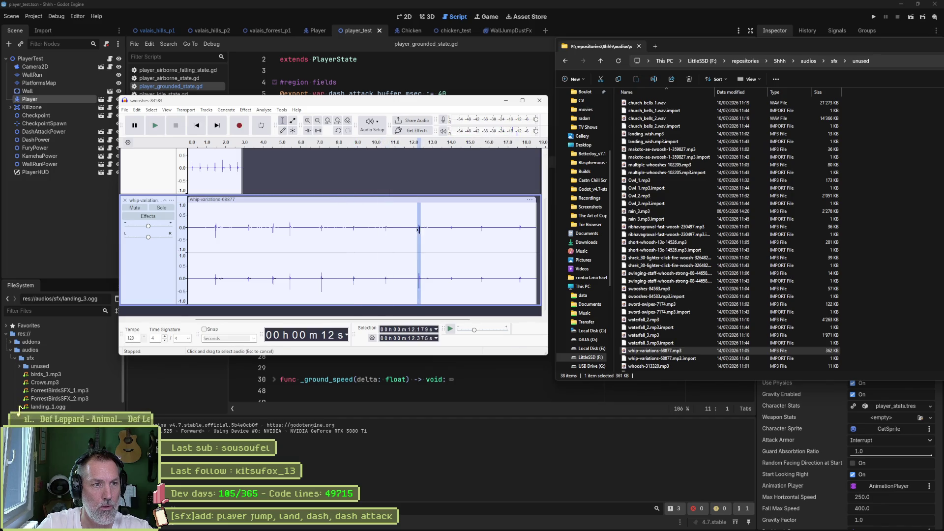
key(space)
click(449, 228)
key(space)
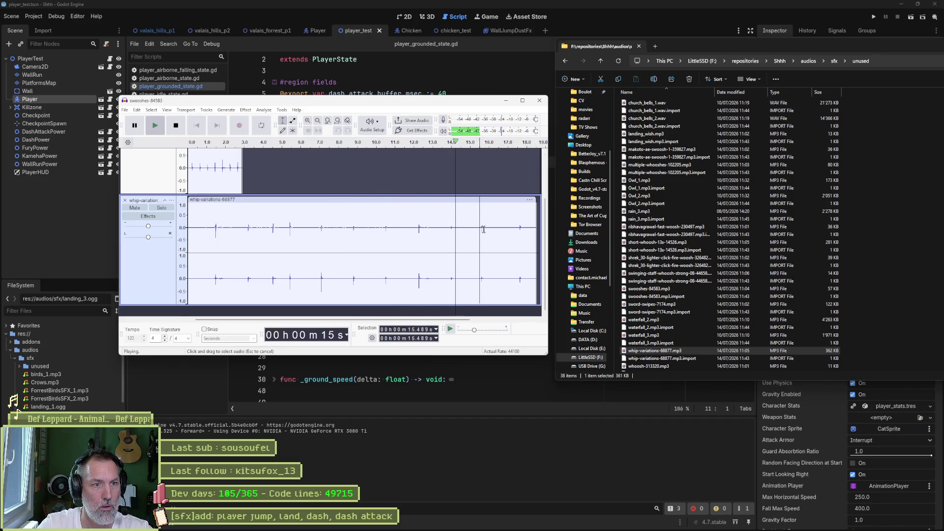
click(519, 230)
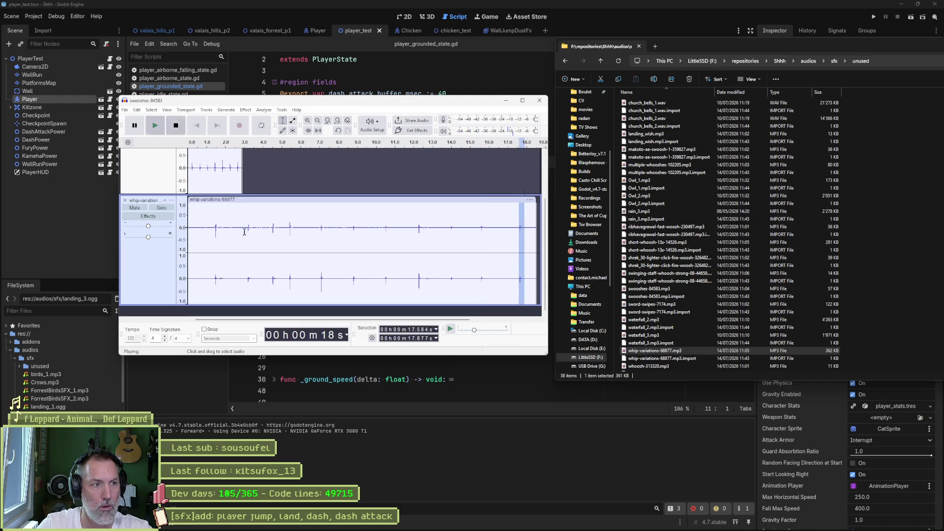
drag(215, 229, 220, 229)
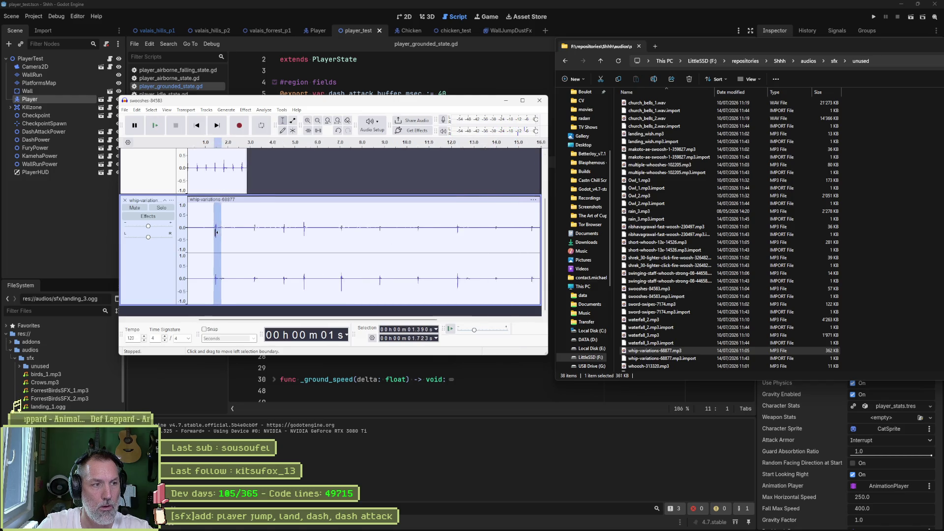
ctrl+scroll(224, 230, up, 5)
drag(214, 228, 242, 234)
key(space)
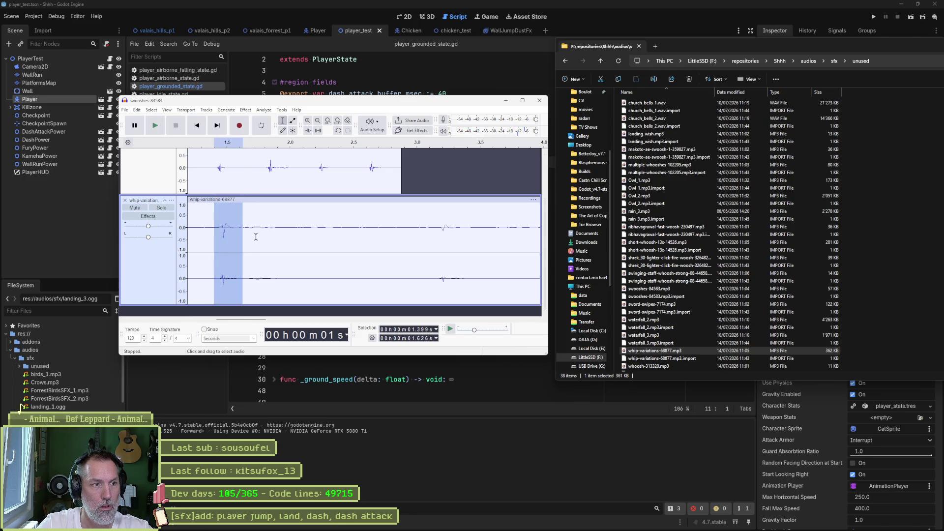
Step: Select and fine-tune the next whip hit around 3.1 s
drag(435, 229, 459, 232)
key(space)
key(space)
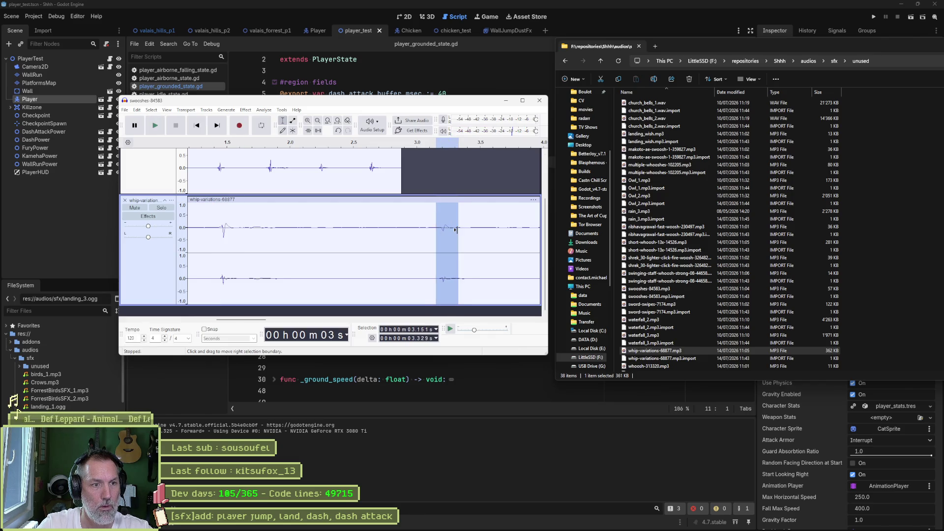
key(space)
scroll(471, 232, right, 5)
drag(359, 229, 384, 230)
key(space)
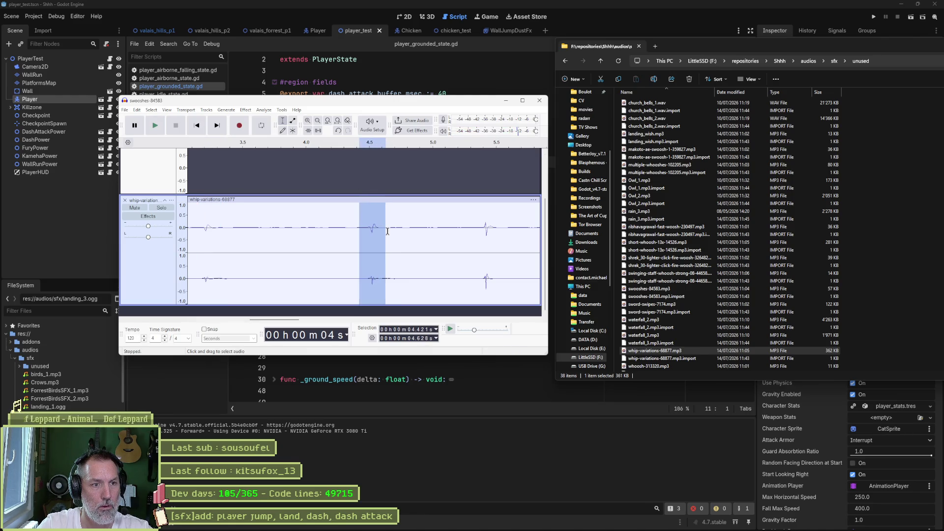
Step: Export the selection as jump_1.ogg into audios/sfx
key(ctrl+shift+e)
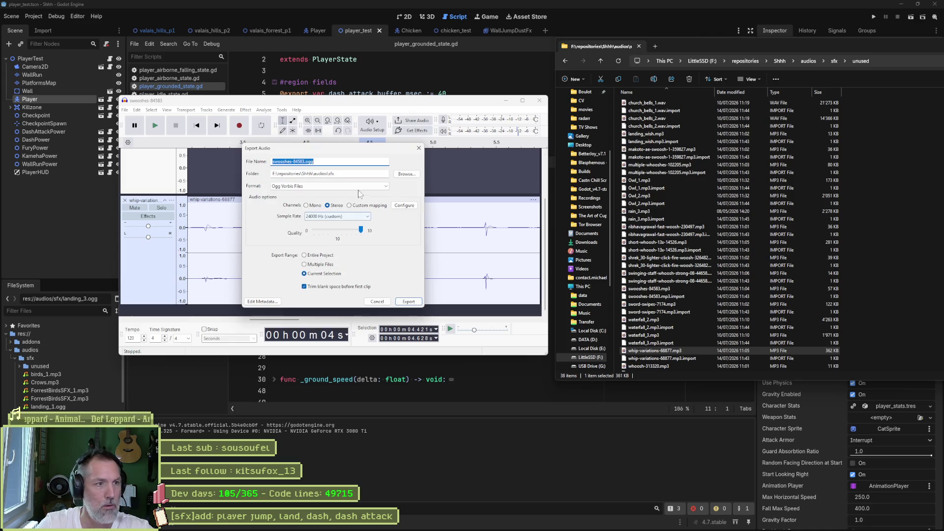
click(407, 174)
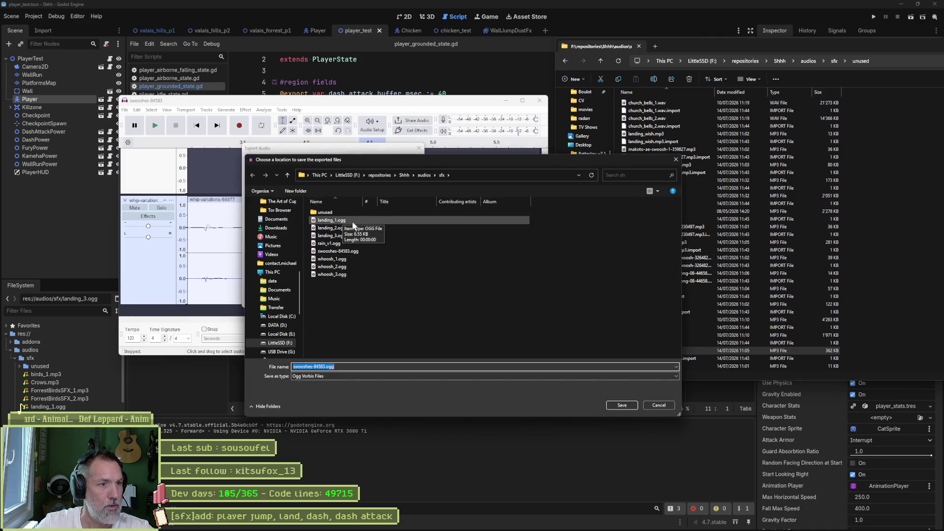
text(jump_1)
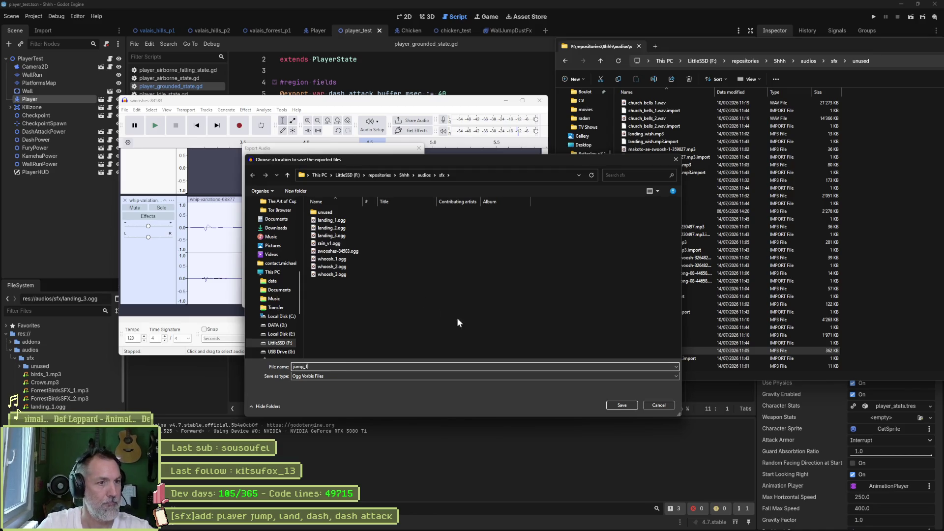
click(636, 404)
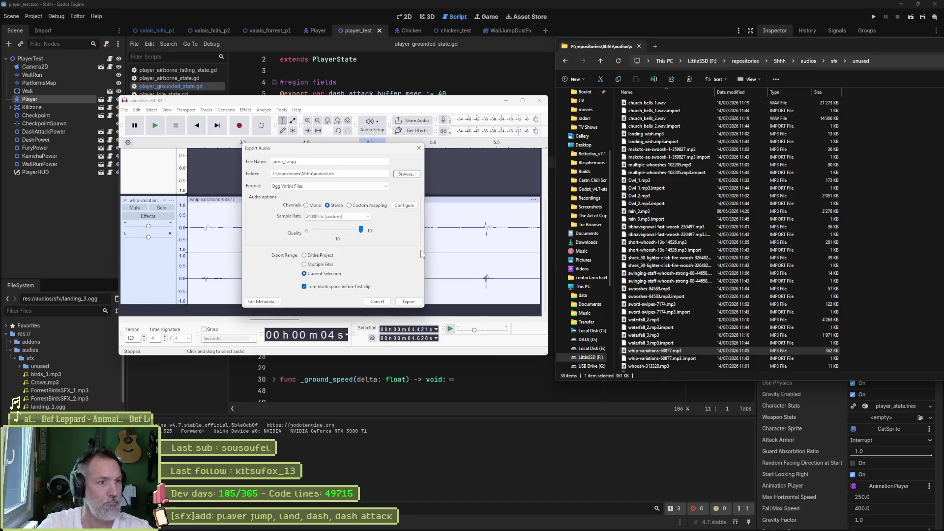
click(408, 301)
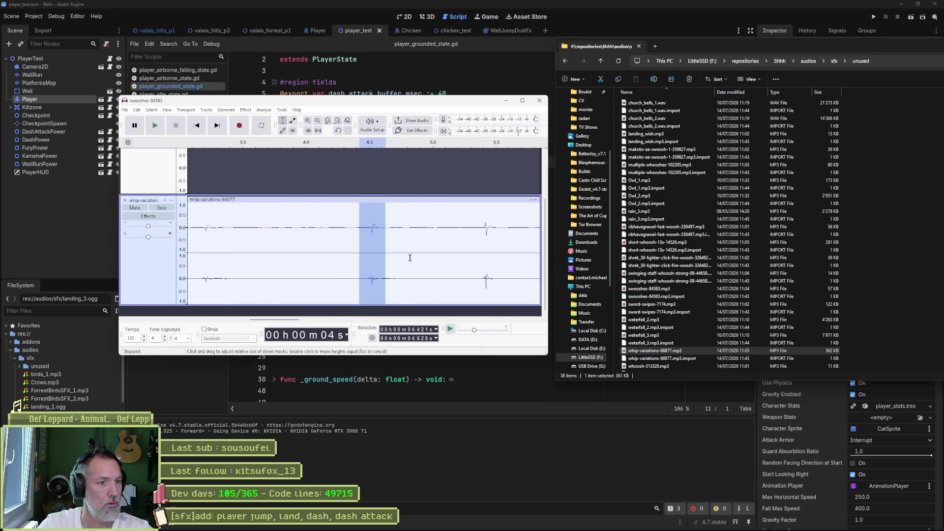
click(439, 369)
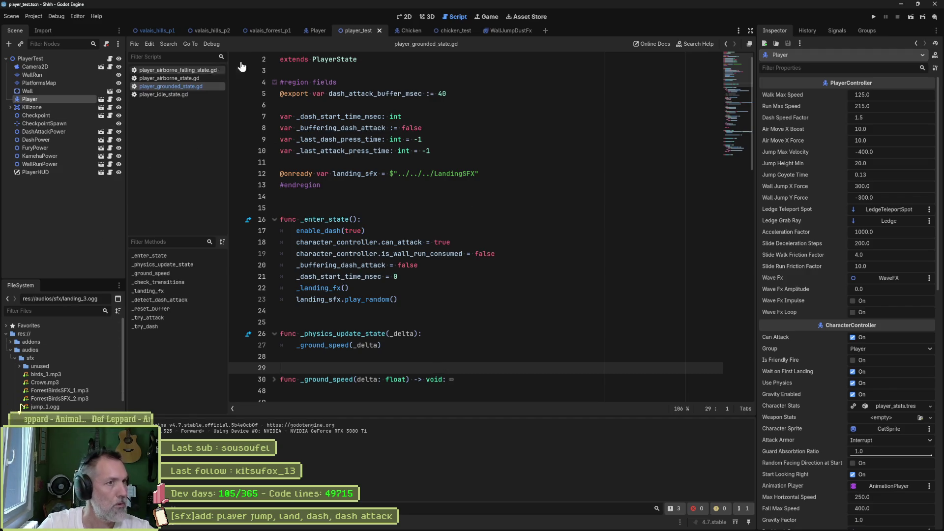
Step: Open the Player scene and the Jump state's script under Rising
click(312, 31)
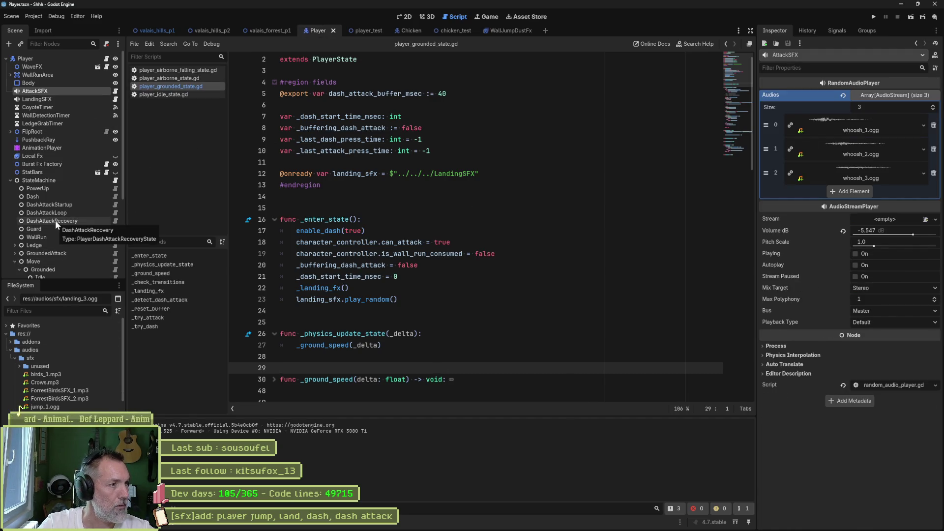
scroll(83, 213, down, 1)
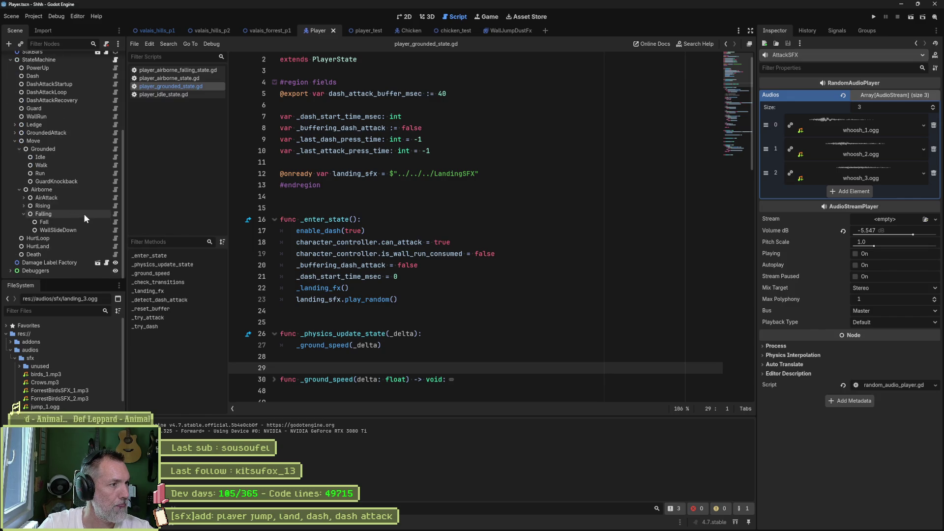
click(23, 206)
click(115, 214)
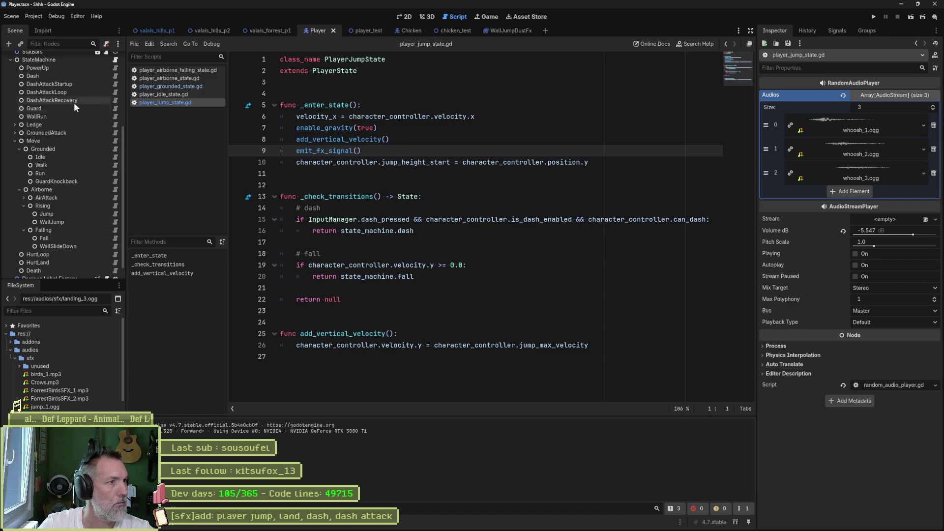
Step: Duplicate LandingSFX and name the copy JumpSFX
scroll(74, 103, up, 5)
click(43, 99)
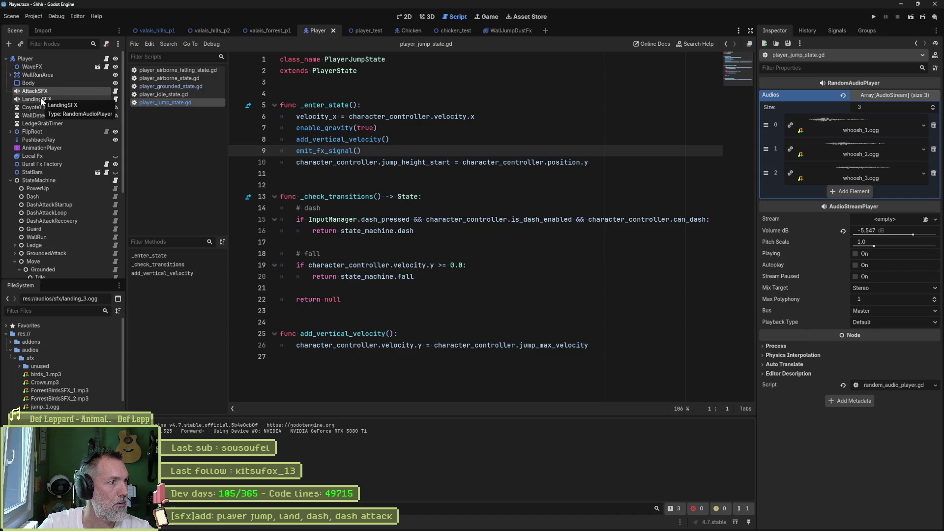
key(ctrl+d)
key(F2)
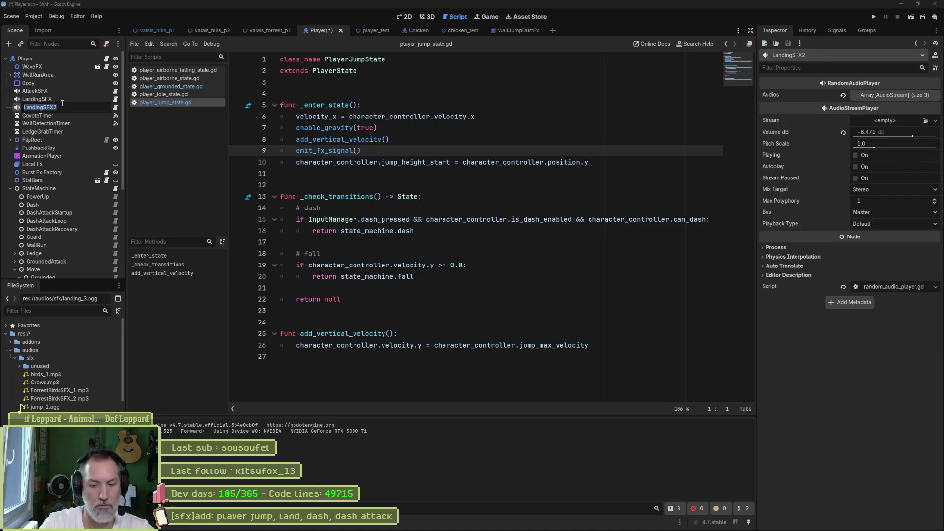
text(JumpSF)
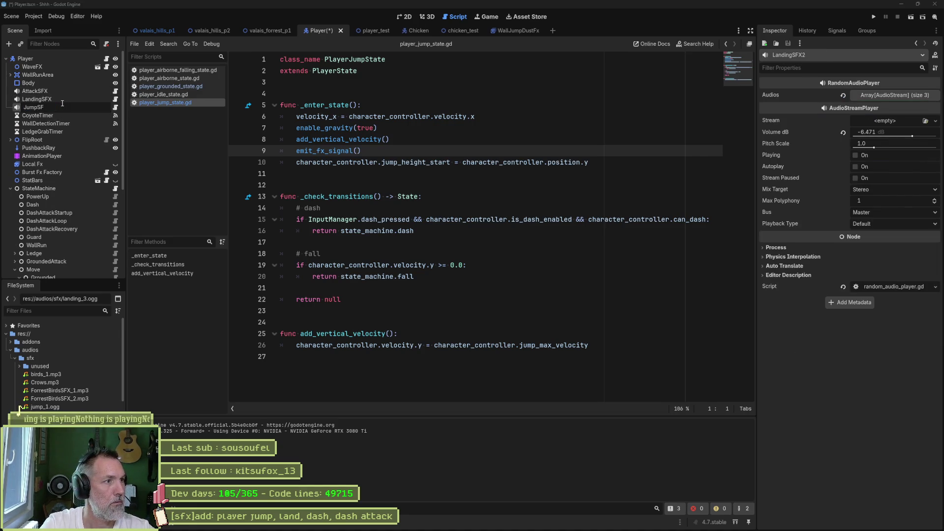
key(Return)
Step: Rename the original node LandSFX and reopen player_grounded_state.gd
click(63, 102)
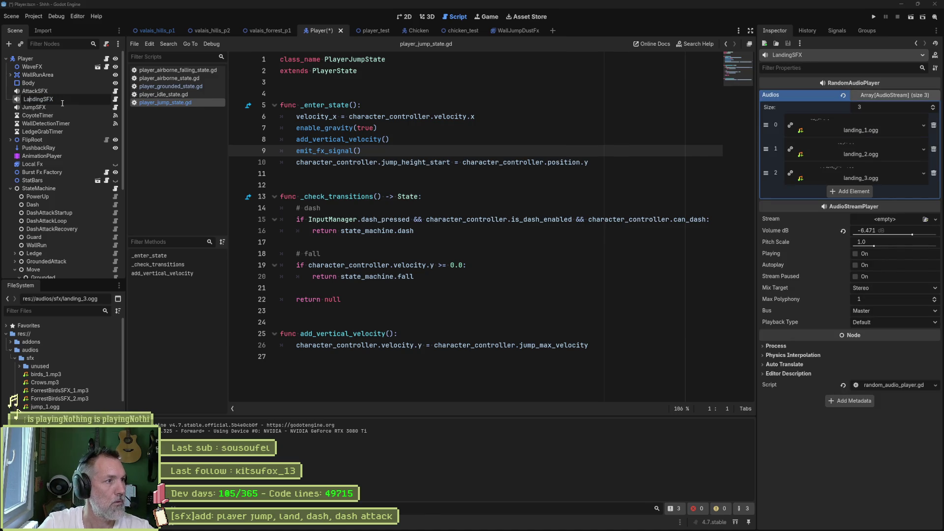
key(Return)
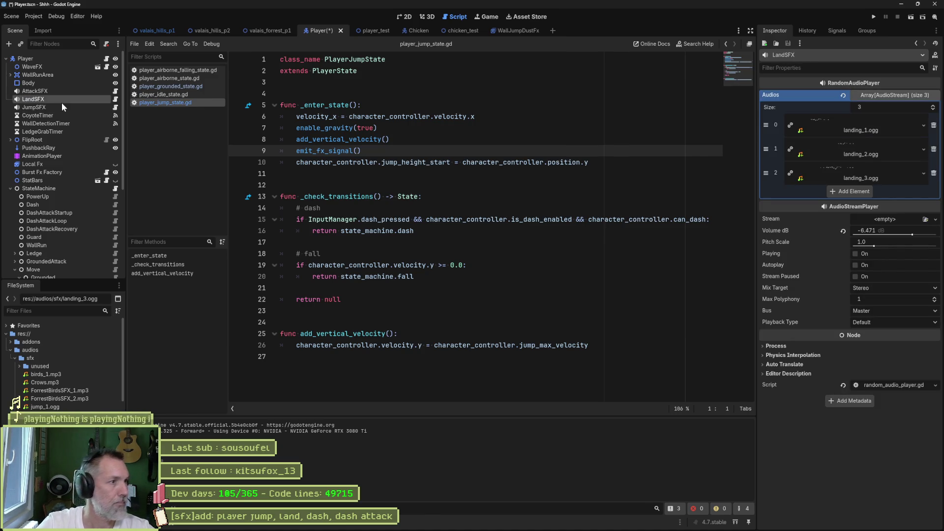
scroll(90, 225, down, 2)
scroll(90, 225, down, 1)
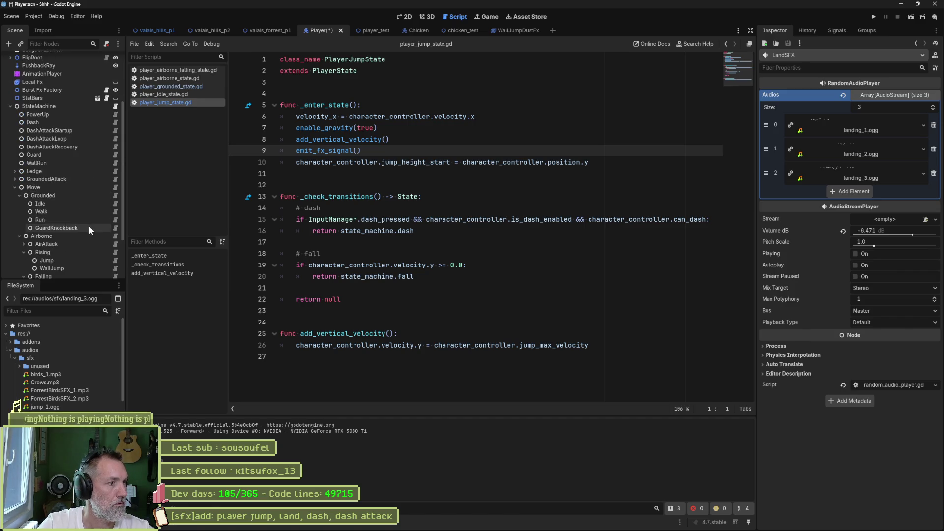
click(116, 196)
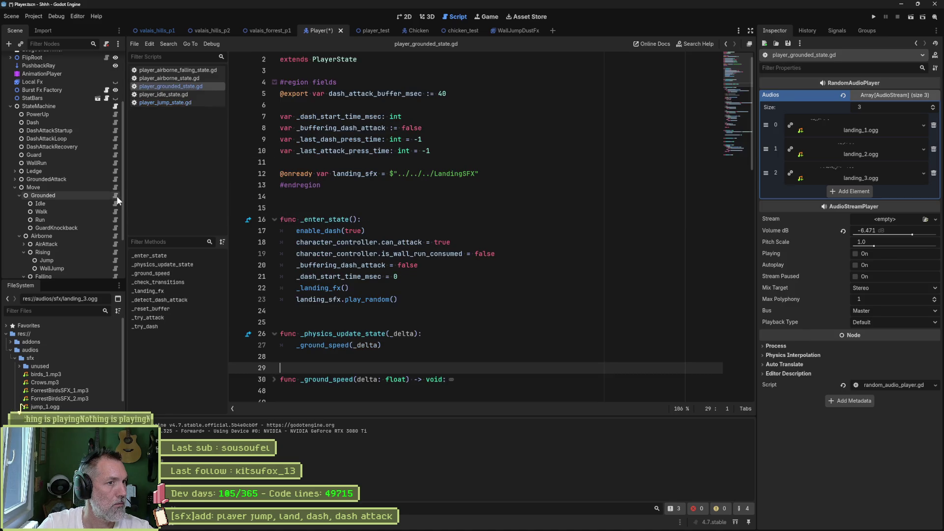
Step: Change the grounded script's node path on line 12 to LandSFX and save
click(451, 174)
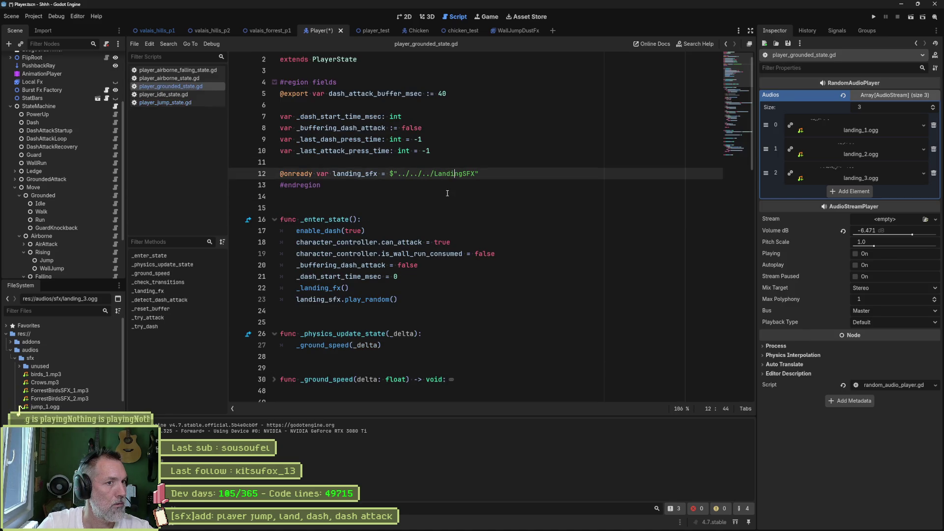
key(Delete)
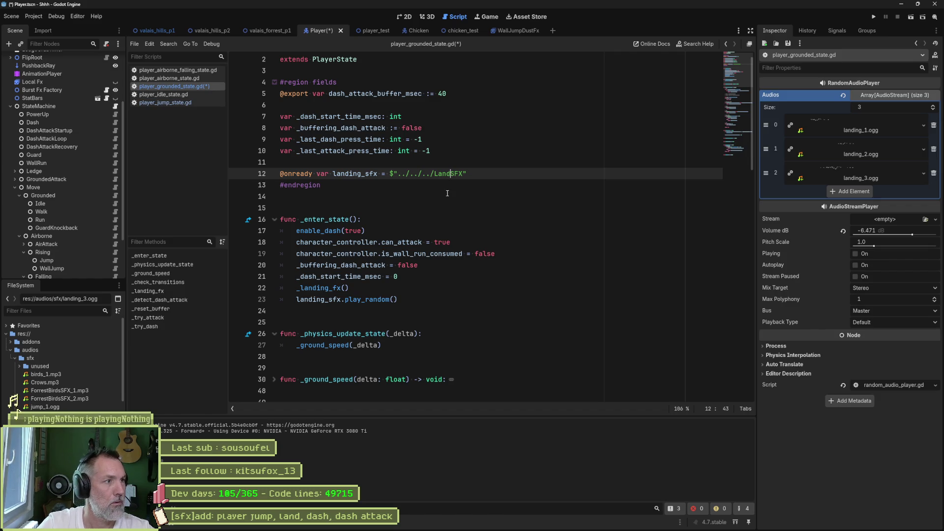
scroll(54, 152, up, 5)
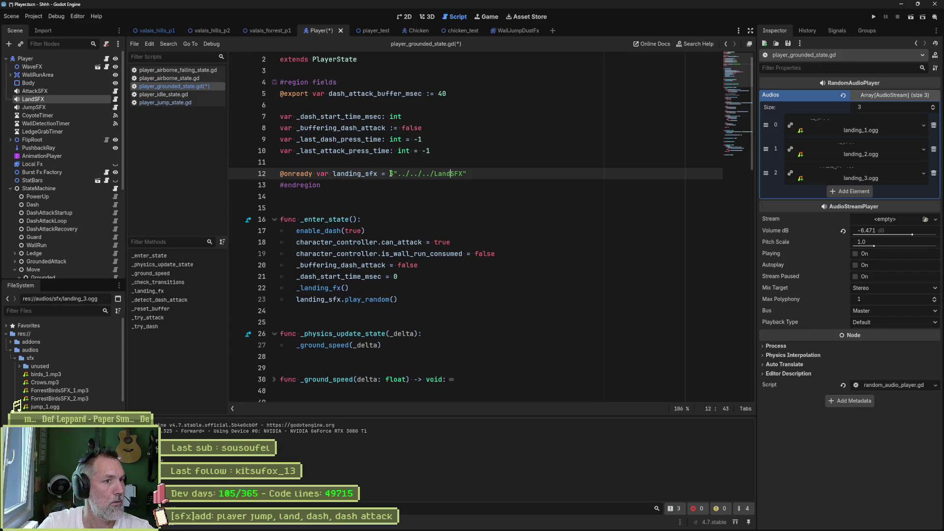
key(ctrl+s)
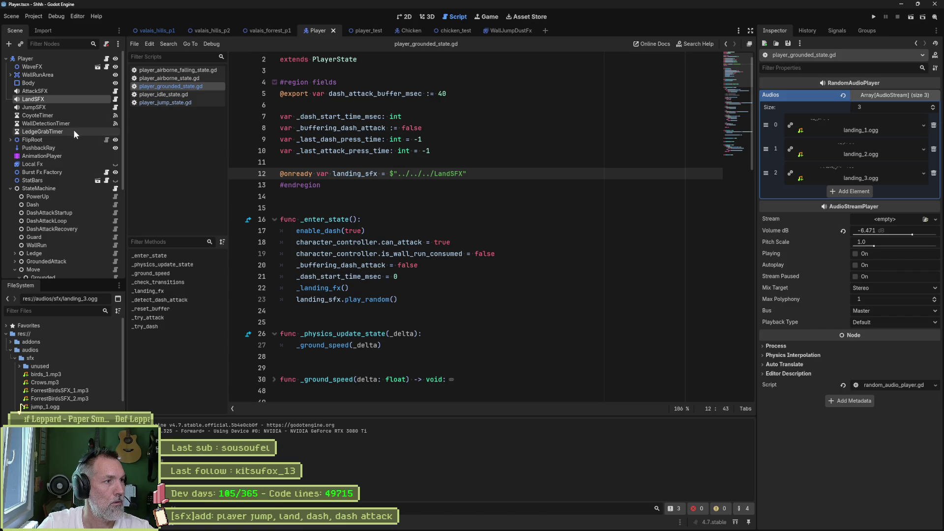
scroll(66, 213, down, 3)
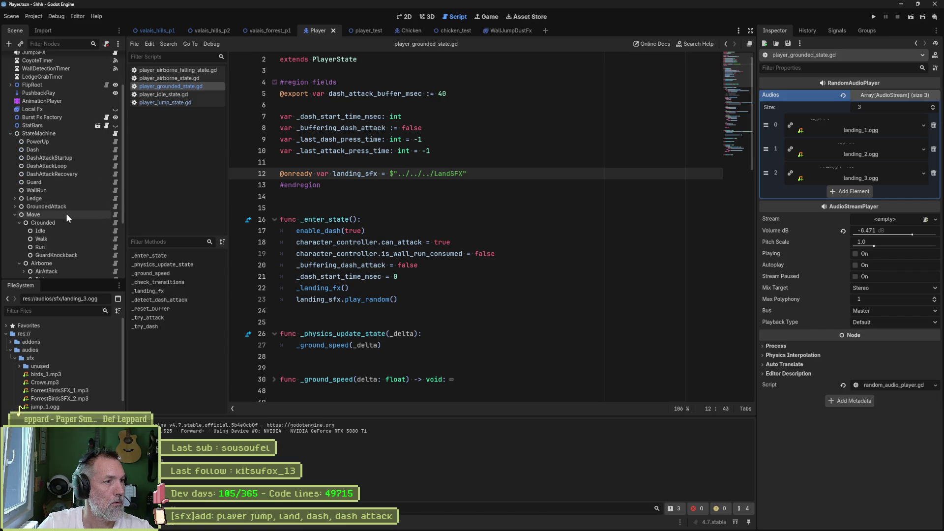
scroll(68, 221, down, 2)
click(115, 261)
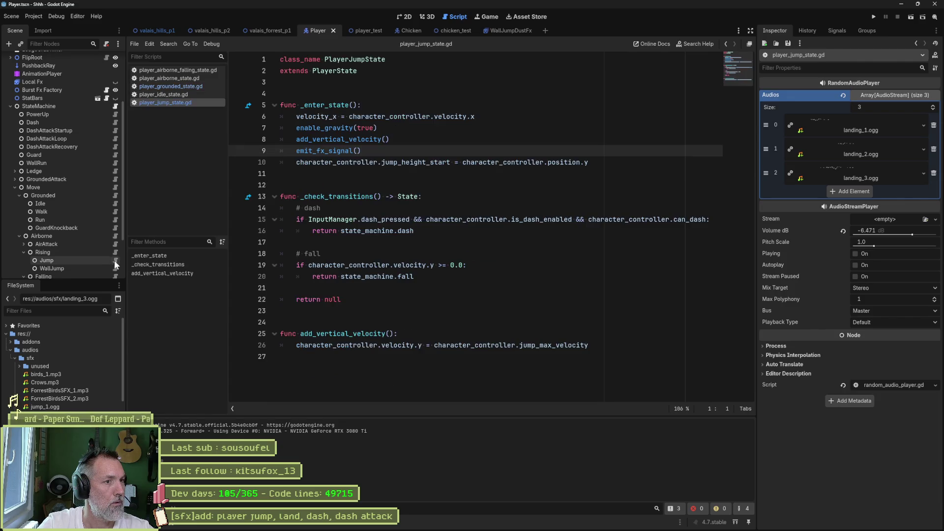
scroll(79, 109, up, 4)
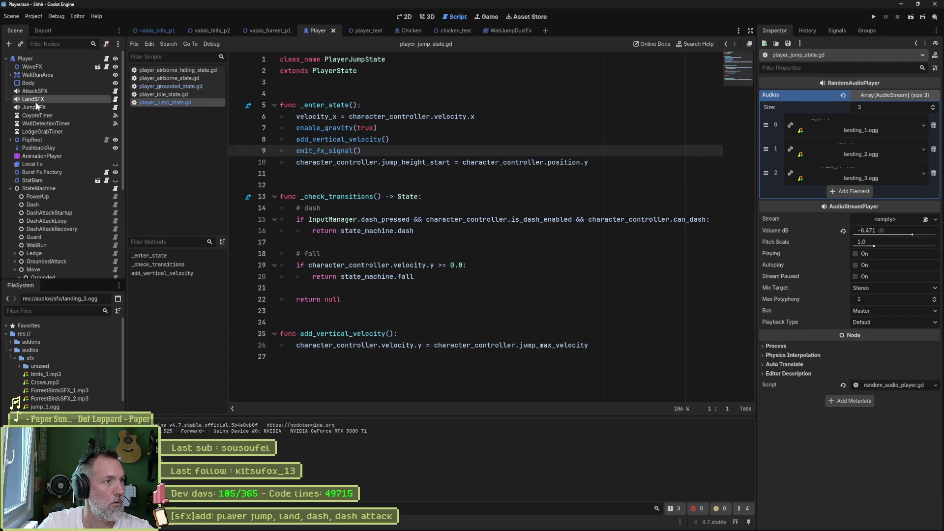
drag(38, 100, 289, 87)
key(Return)
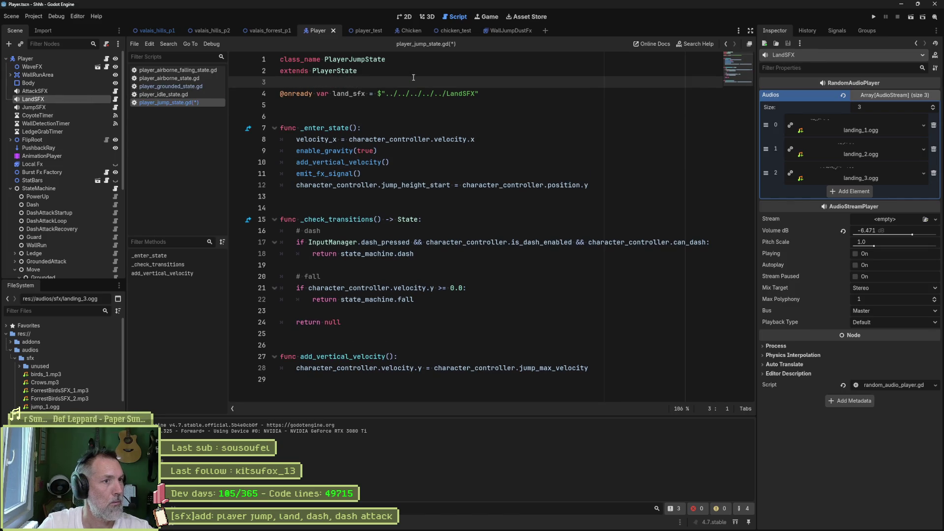
Step: Add land_sfx.play_random() to the jump state's _enter_state and save
double_click(355, 94)
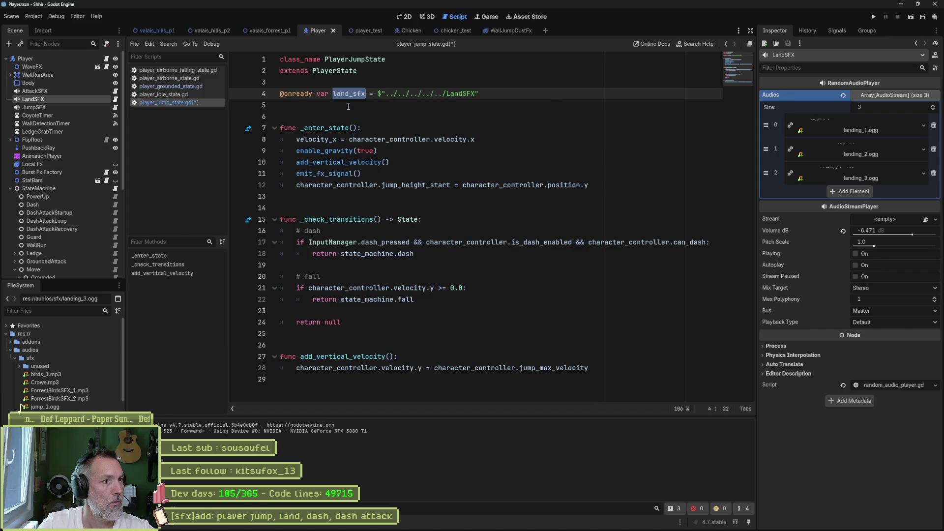
click(604, 187)
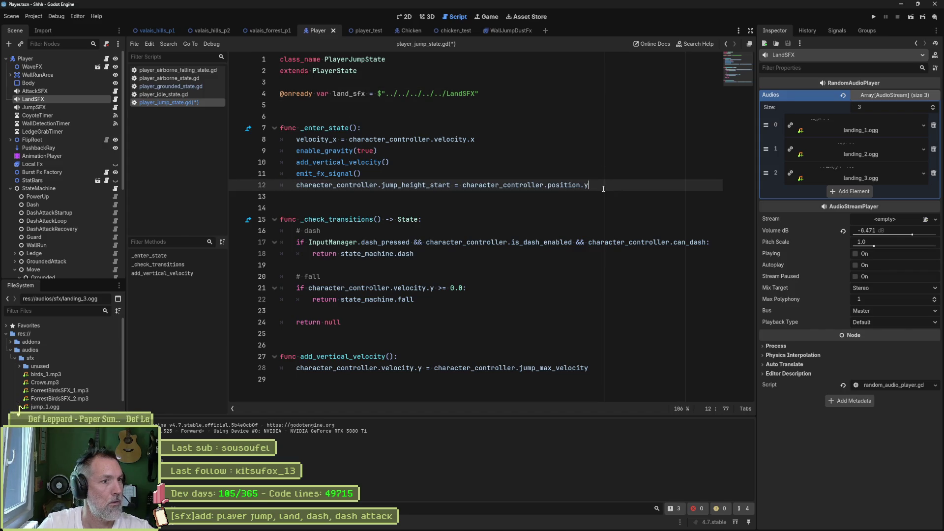
key(Up)
key(Return)
text(land_sfx.)
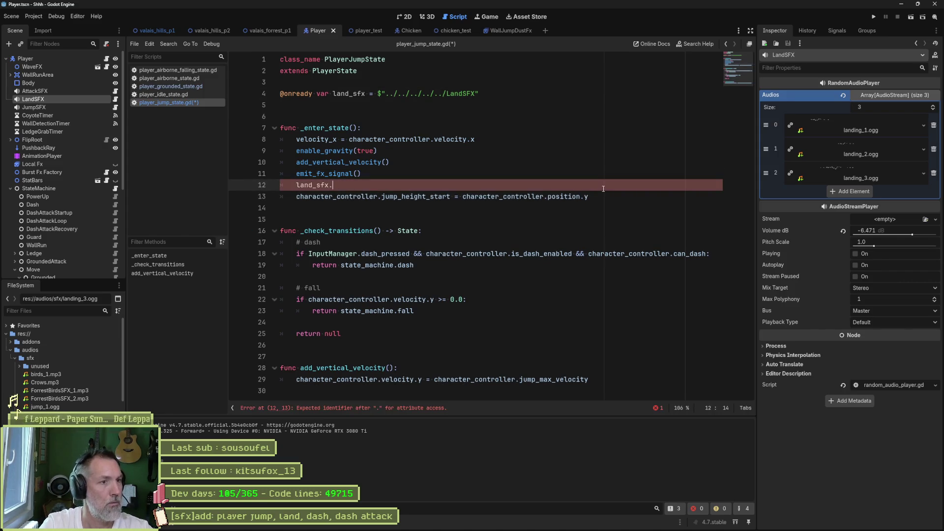
text(ran)
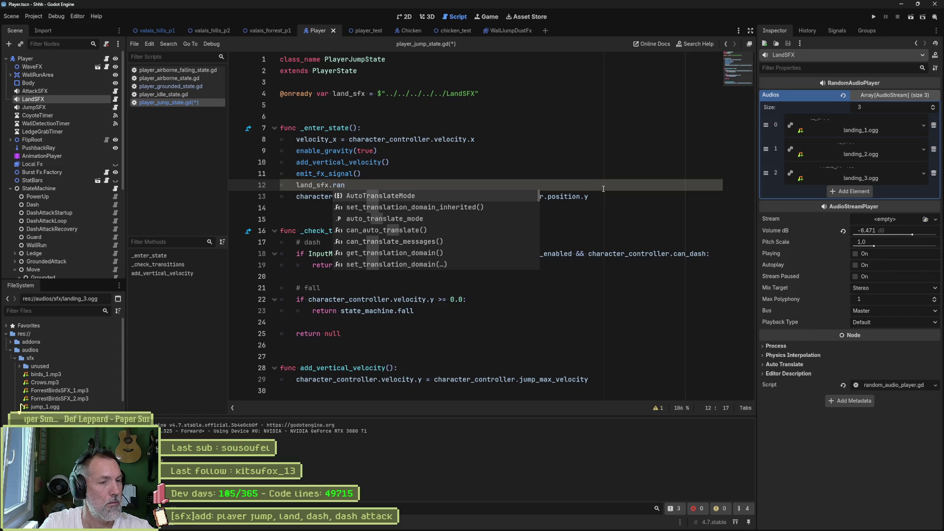
text(n)
key(BackSpace)
text(d)
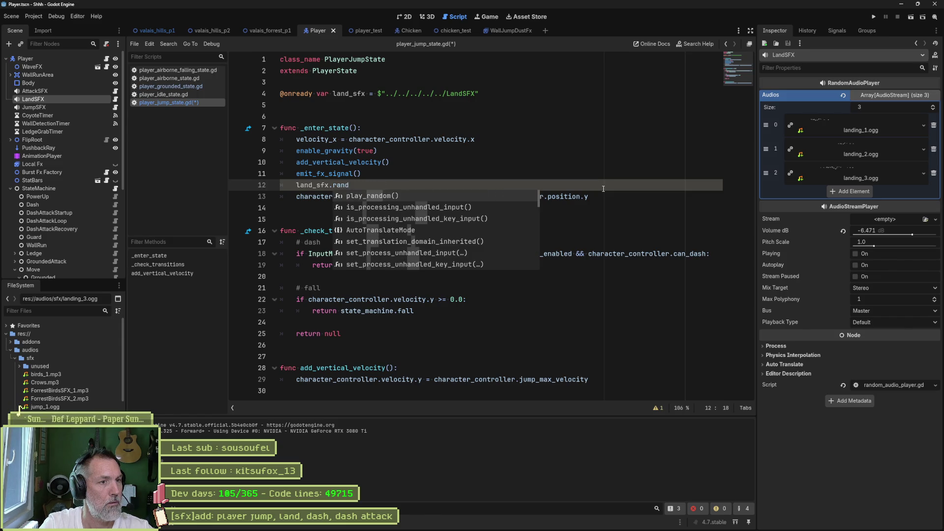
key(Return)
key(ctrl+s)
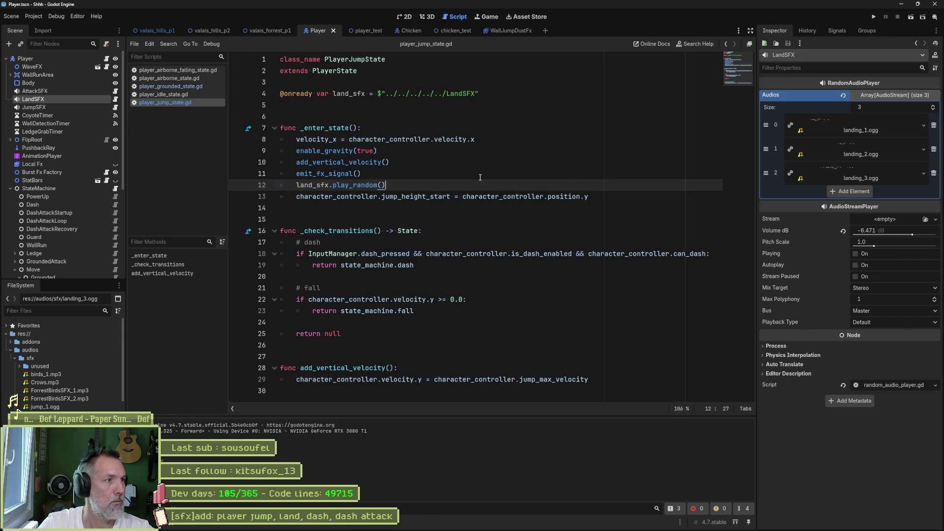
Step: Replace LandSFX's Audios list with only jump_1.ogg and run the player_test scene
click(843, 95)
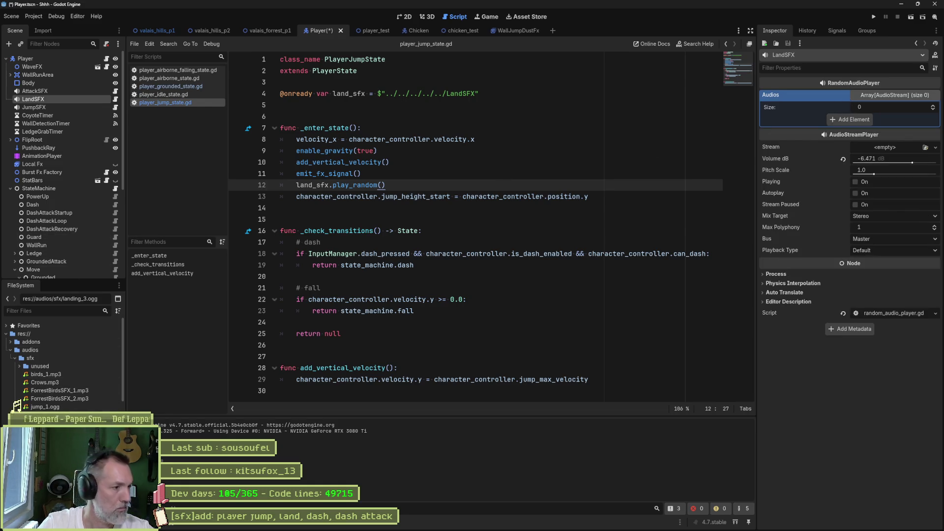
mouse_move(43, 408)
mouse_down()
mouse_move(806, 122)
mouse_move(812, 108)
mouse_up()
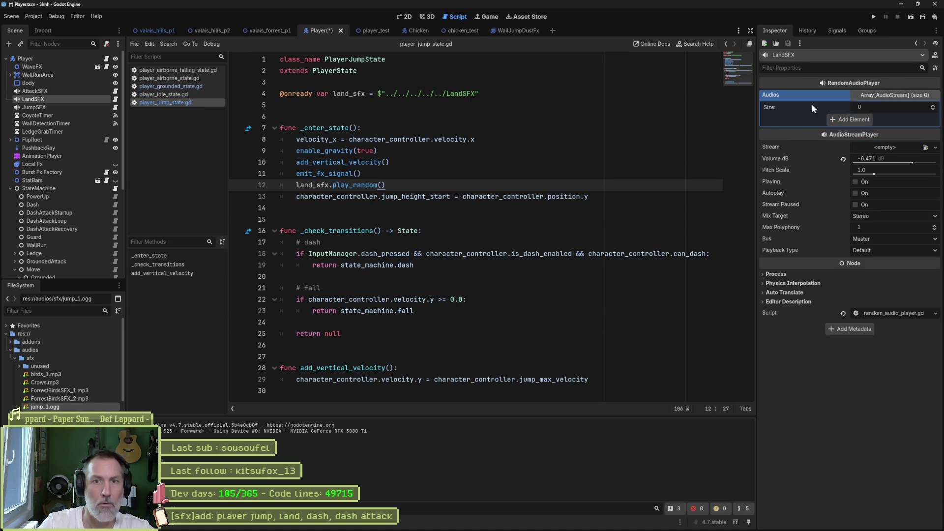
drag(58, 410, 885, 116)
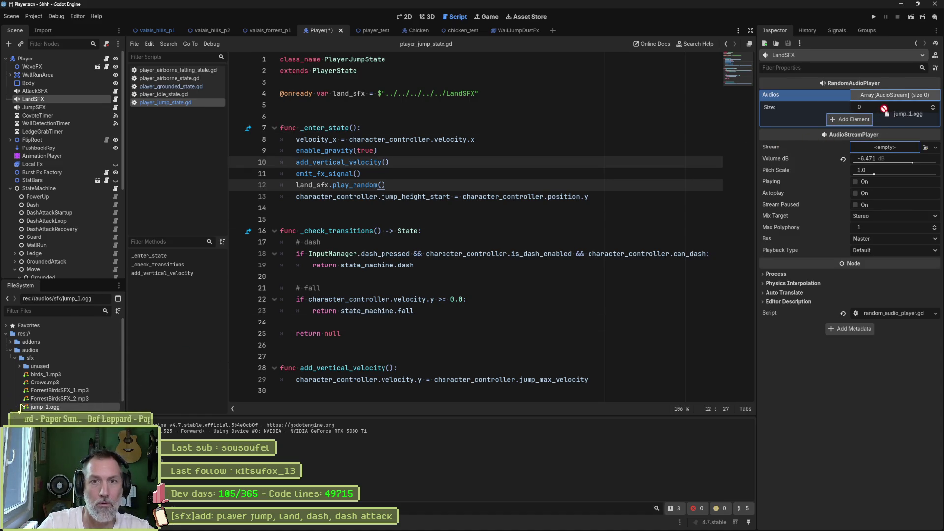
drag(75, 406, 843, 117)
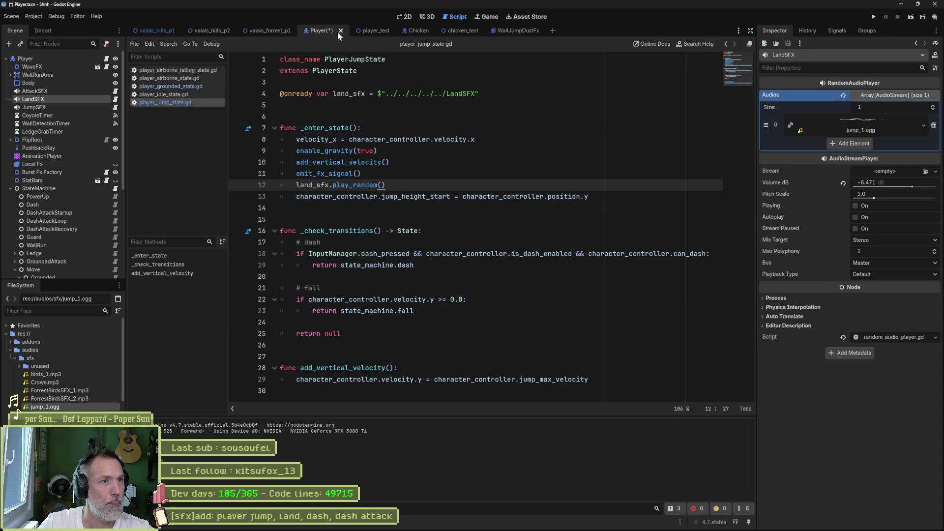
click(373, 30)
key(F6)
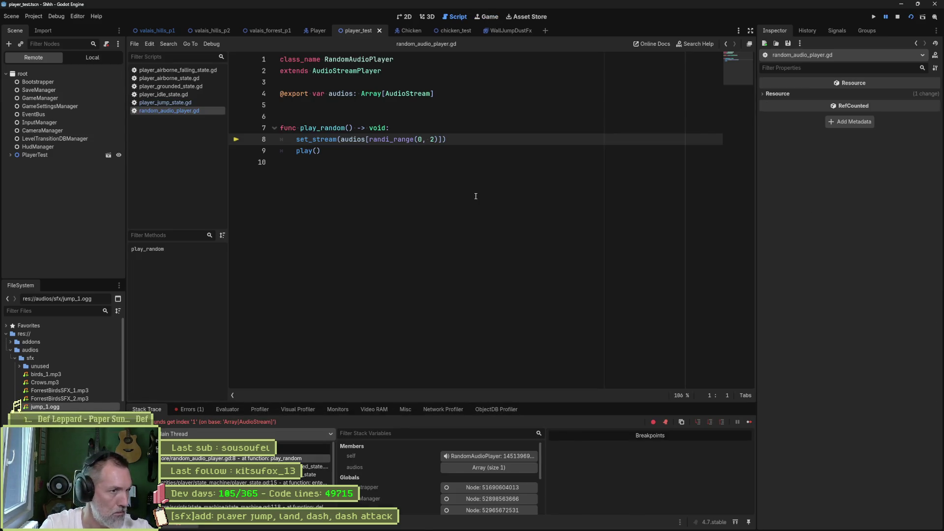
Step: Stop the game, change the randi_range upper bound from 2 to audios.size()-1, save, and rerun
key(F8)
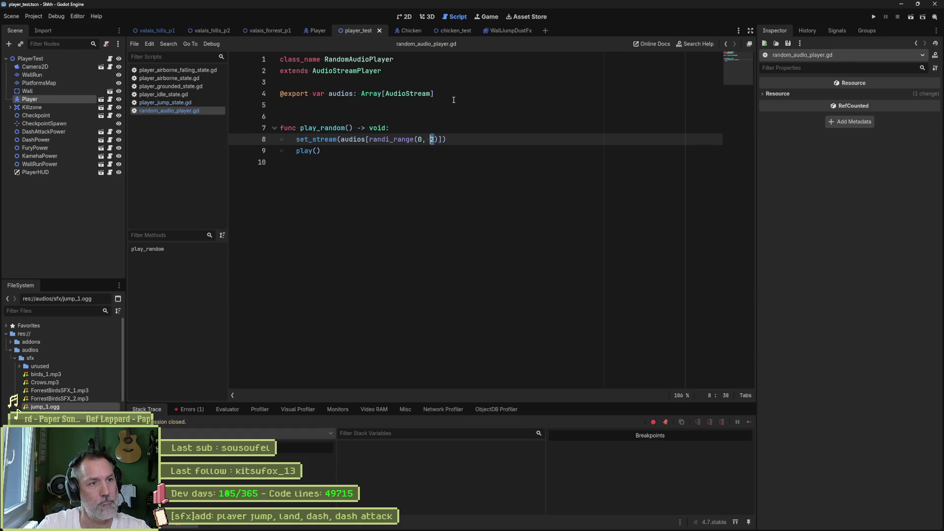
double_click(338, 95)
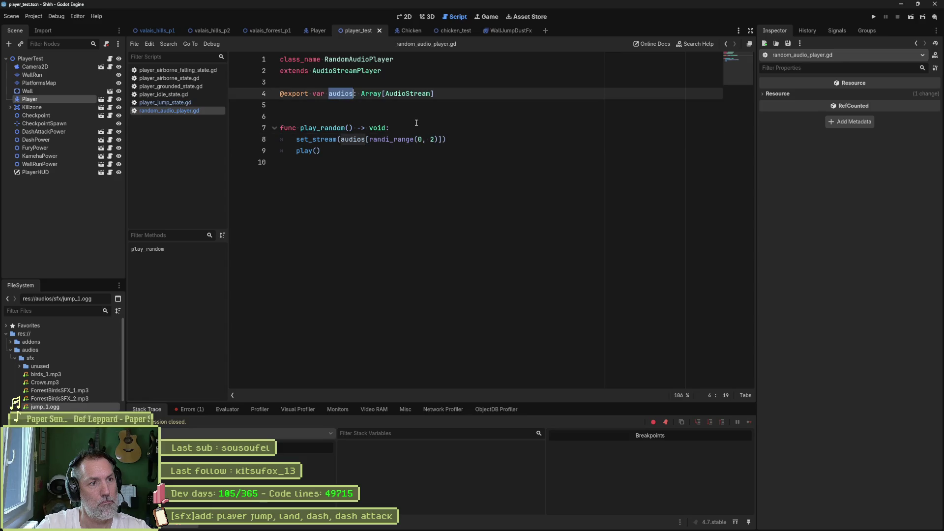
double_click(432, 140)
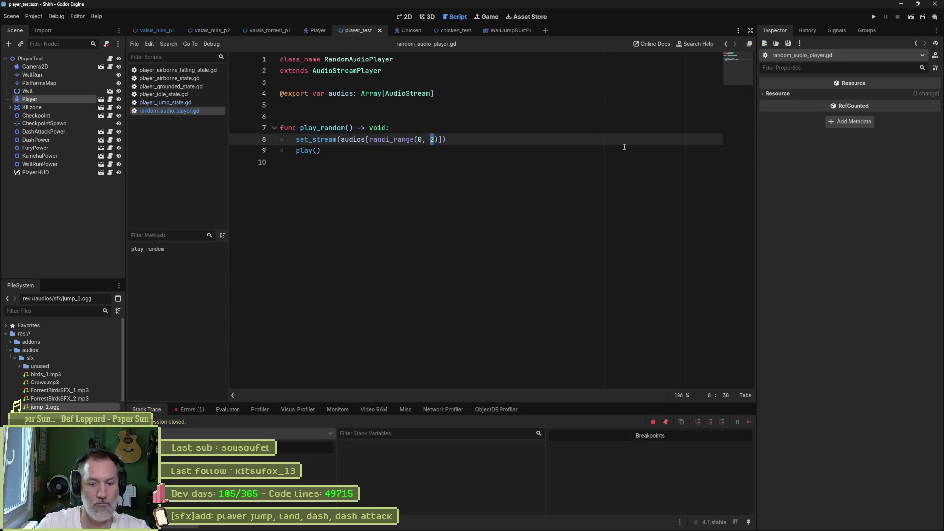
text(audios.l)
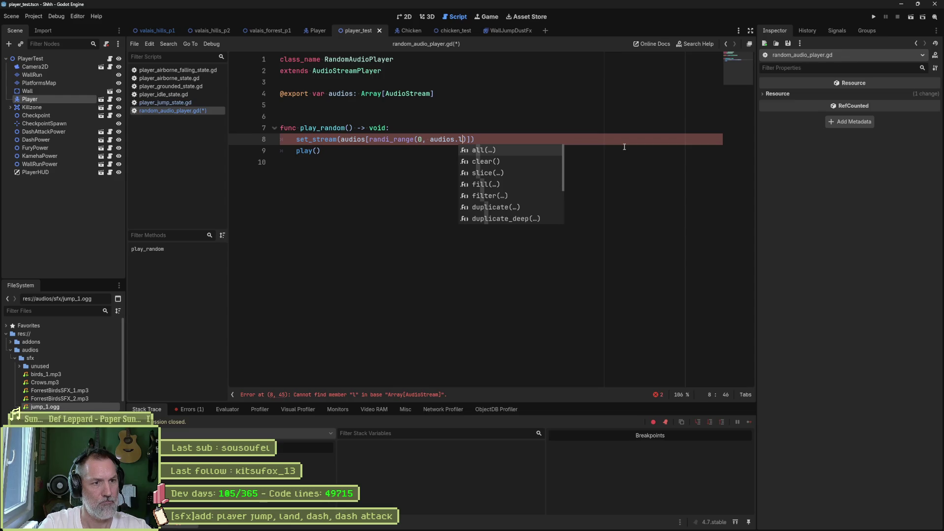
key(BackSpace)
text(si)
key(Return)
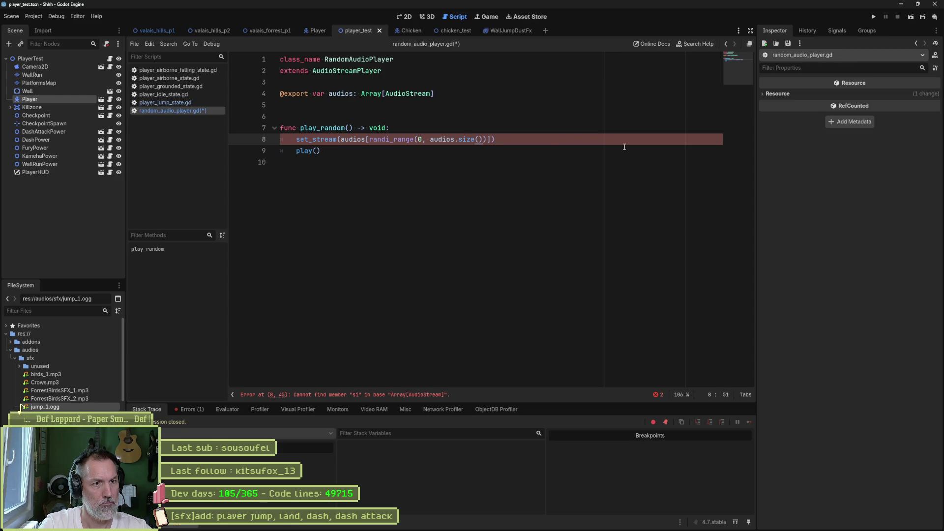
text(-1)
key(ctrl+s)
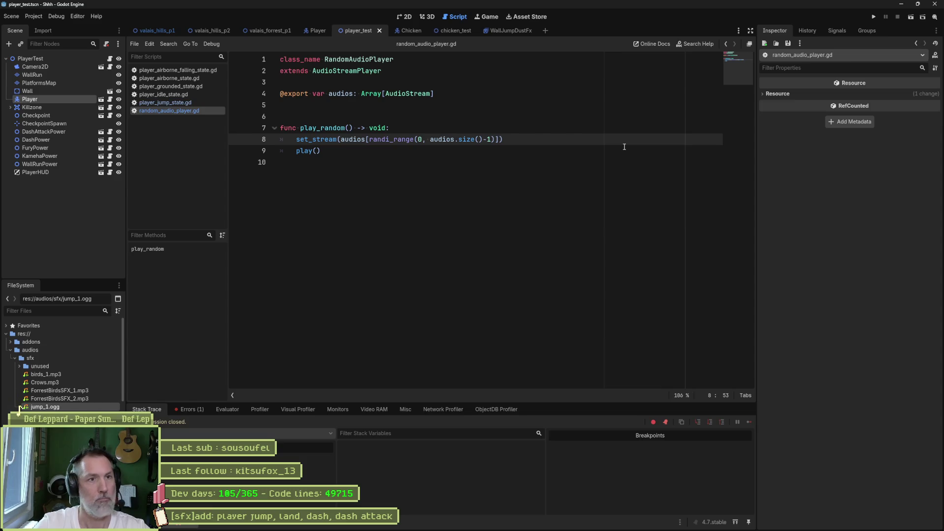
key(F6)
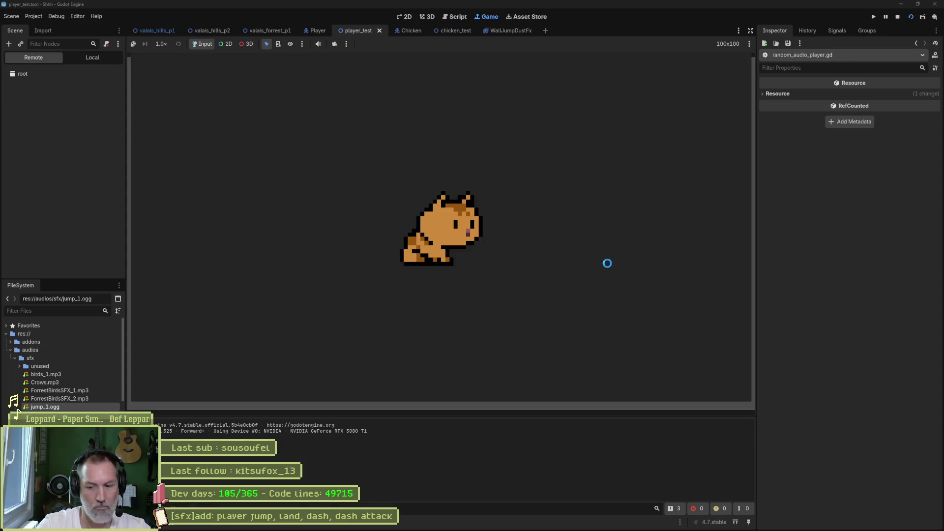
Step: Jump and walk the cat left and right in the running game, then stop it
key(space)
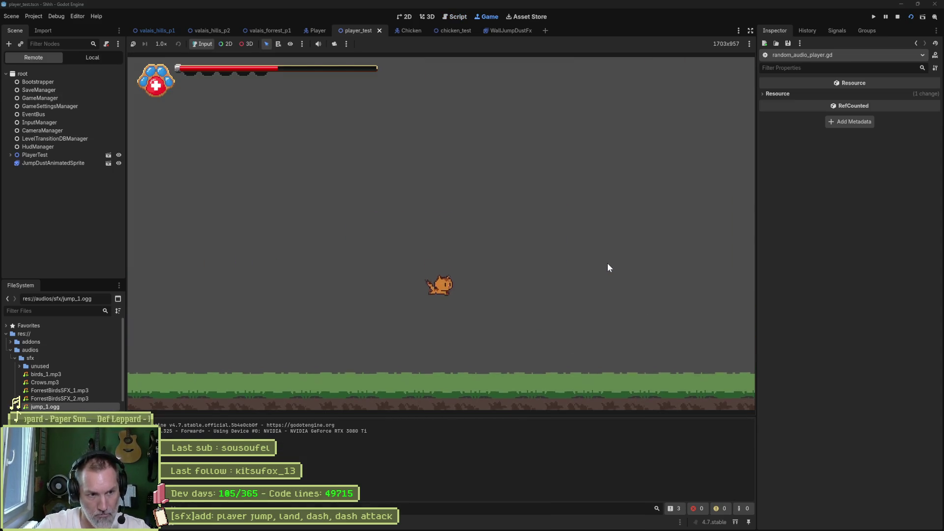
key(space)
key(Left)
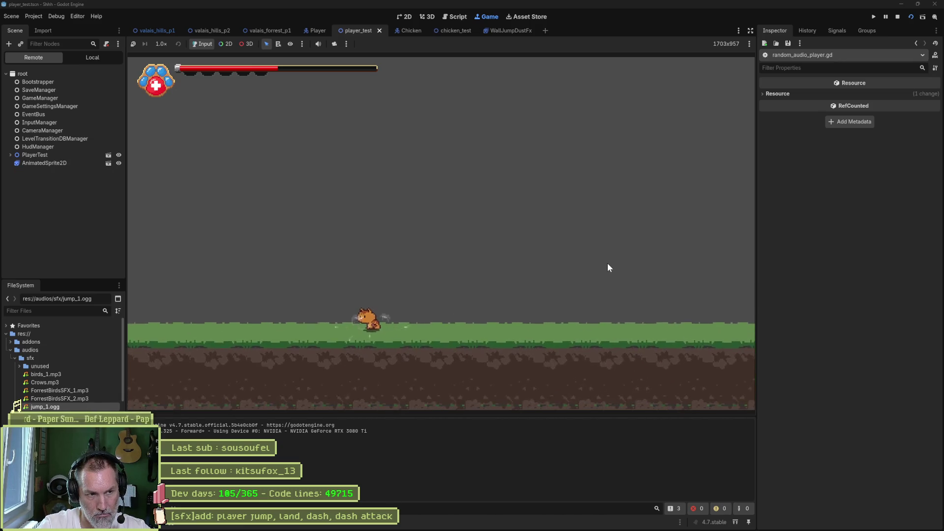
key(Right)
key(space)
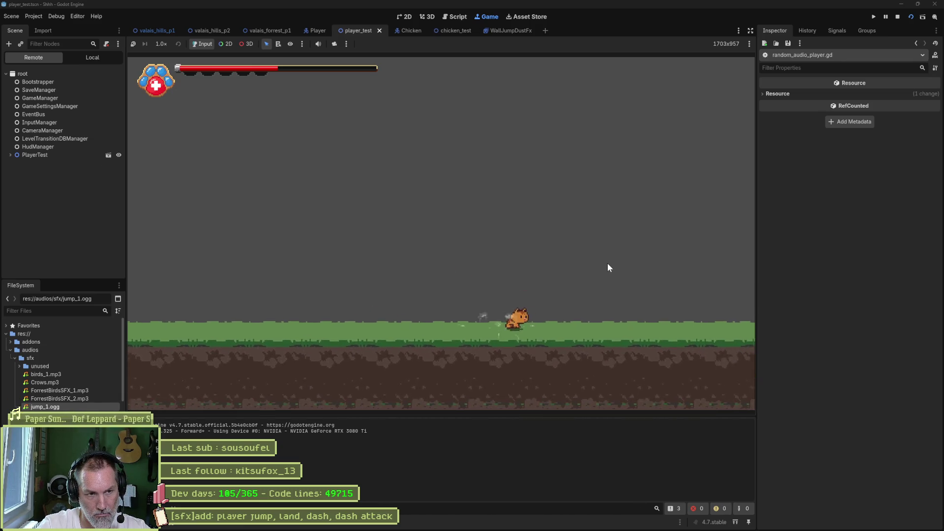
key(Left)
key(Right)
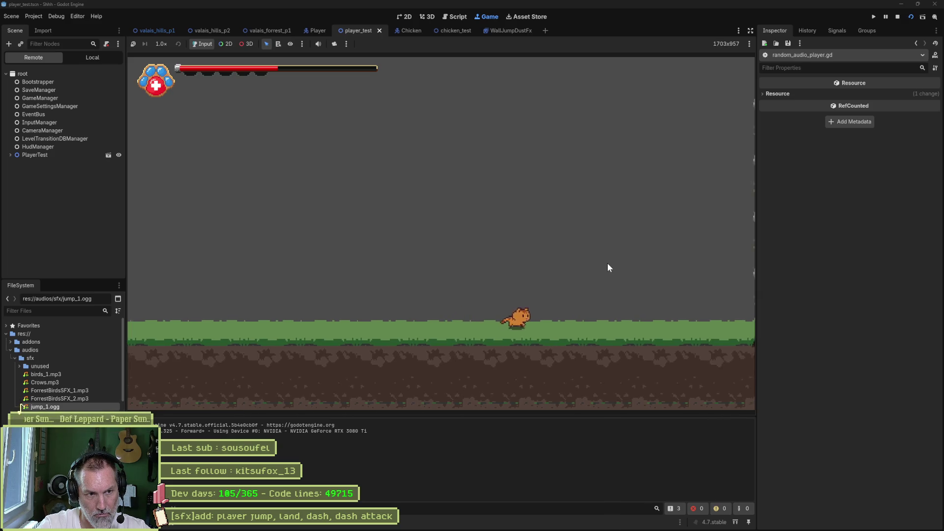
key(F8)
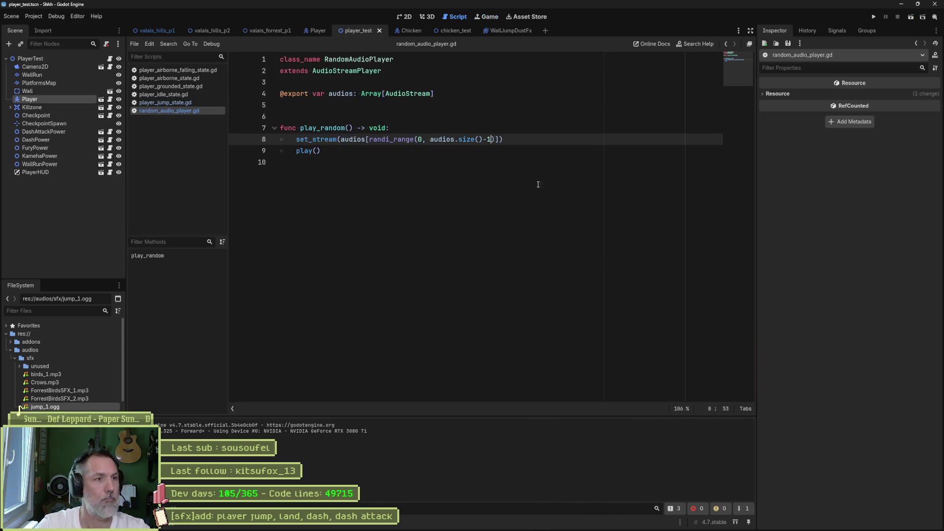
Step: Open player_idle_state.gd in the script editor and return to the Player scene
click(194, 95)
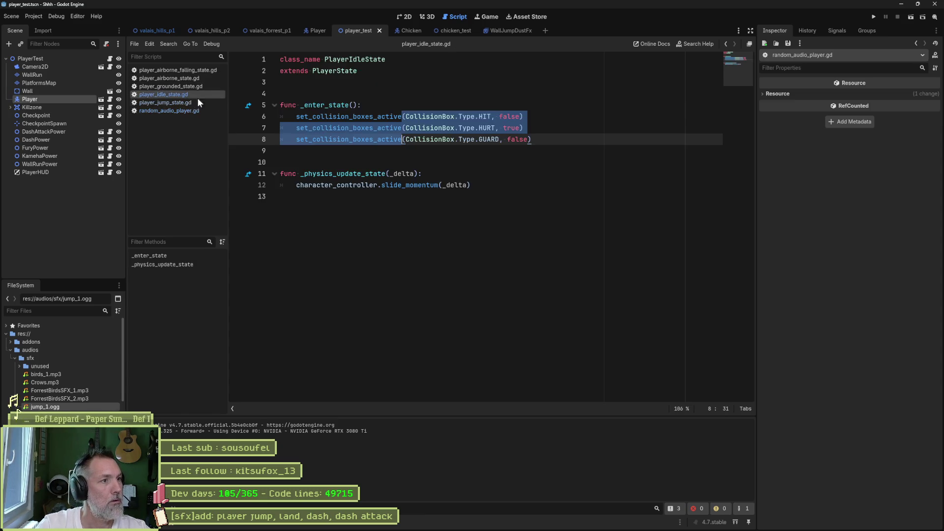
click(403, 105)
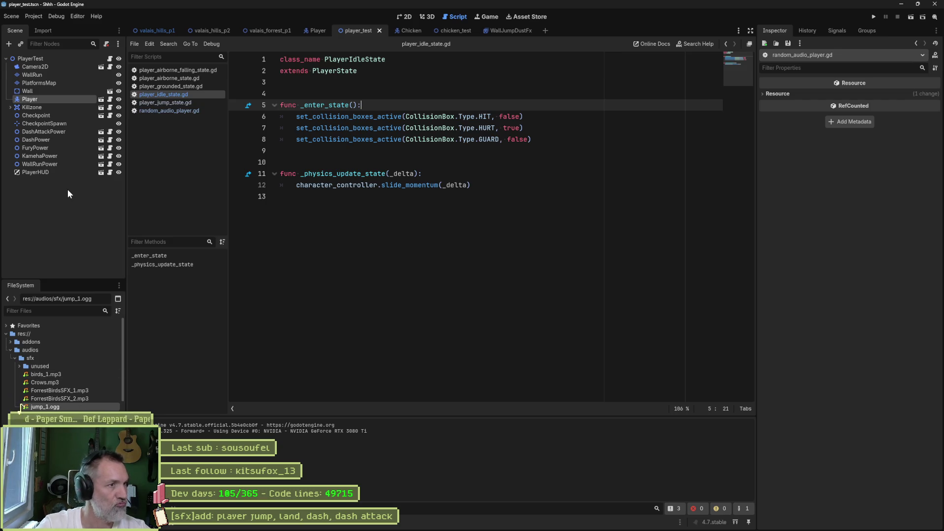
click(317, 31)
Step: In the Grounded script, move landing_sfx.play_random() from _enter_state into _landing_fx
scroll(84, 222, down, 5)
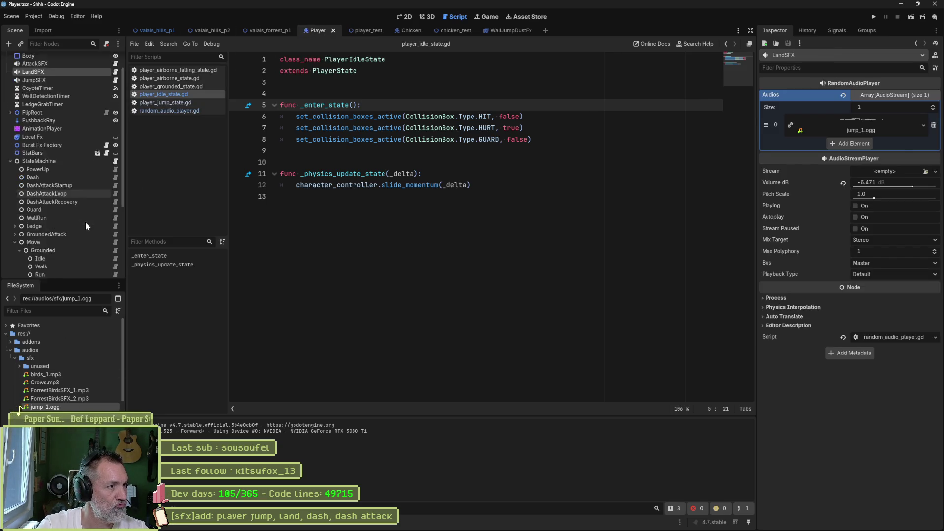
click(115, 195)
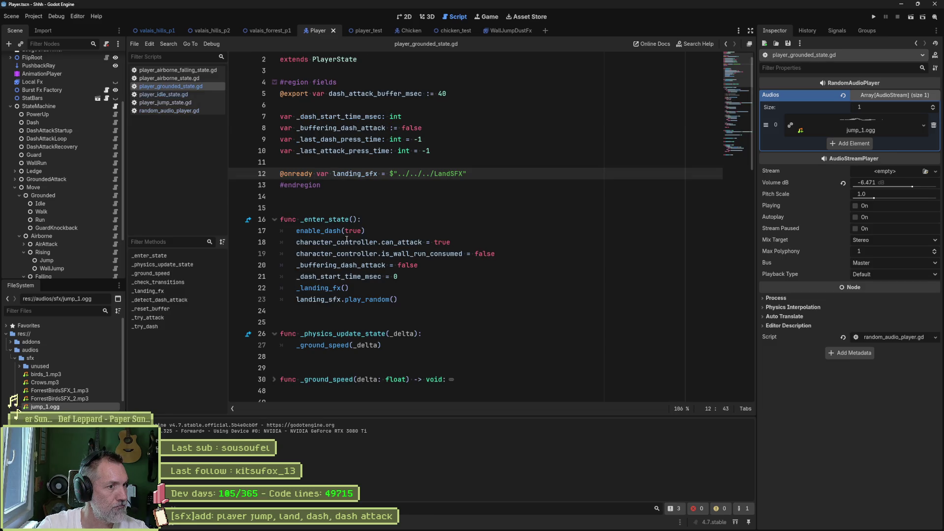
drag(396, 300, 544, 287)
key(ctrl+c)
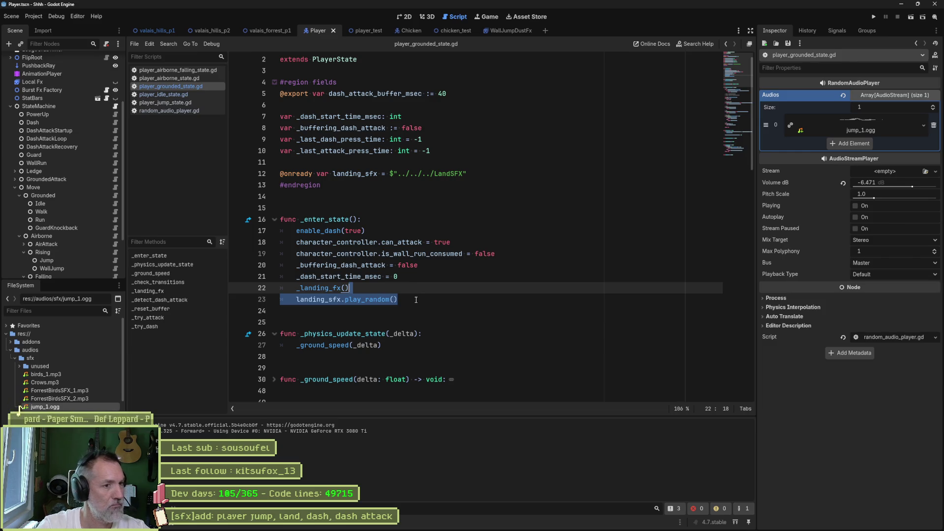
key(BackSpace)
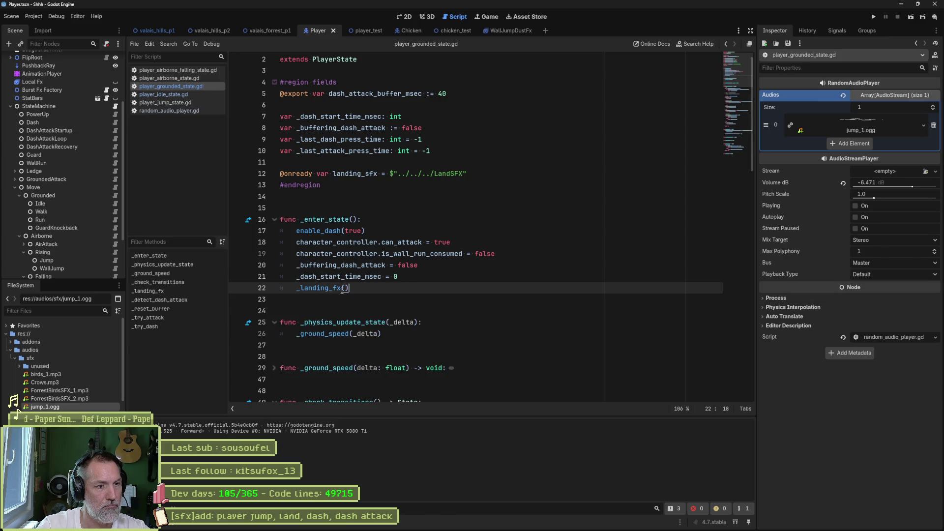
ctrl+click(320, 287)
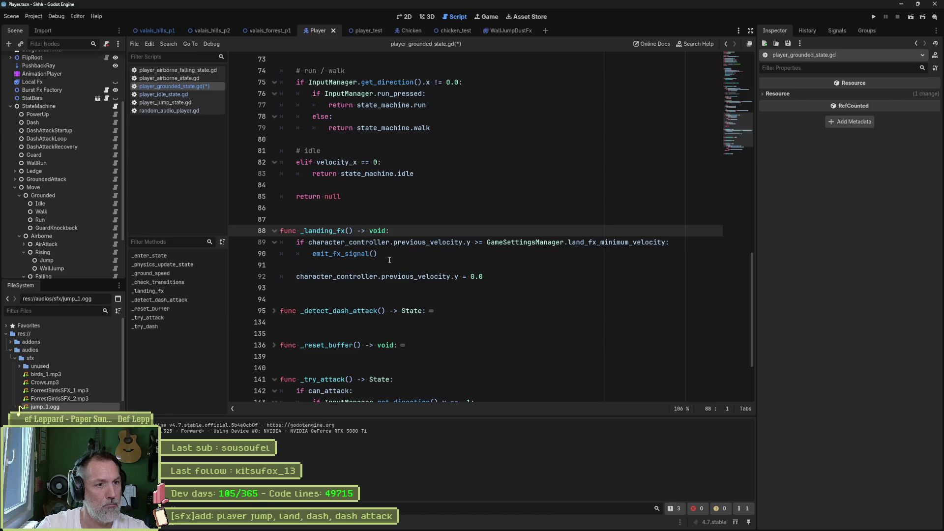
click(388, 265)
key(Return)
key(ctrl+v)
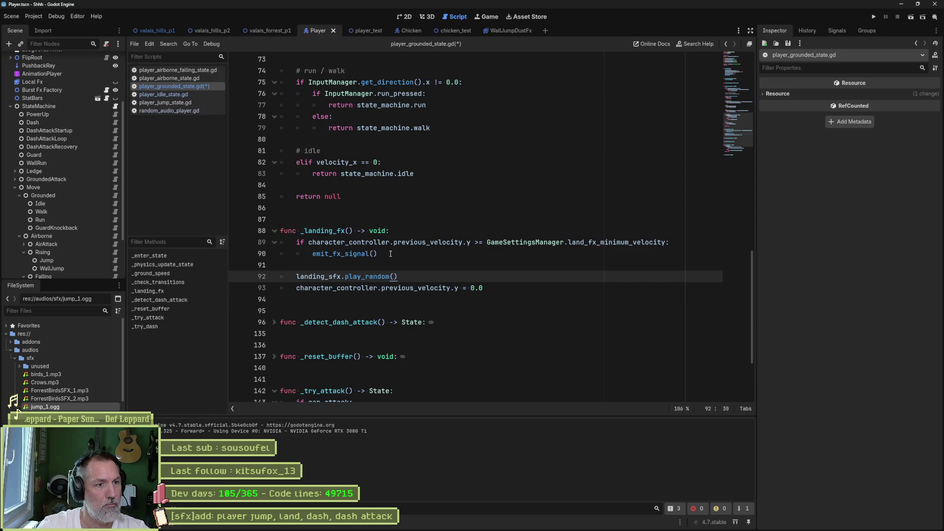
Step: Nest the landing sound call under 'if previous_velocity.y > 1.0:' and run player_test
drag(668, 242, 676, 235)
key(ctrl+c)
click(468, 267)
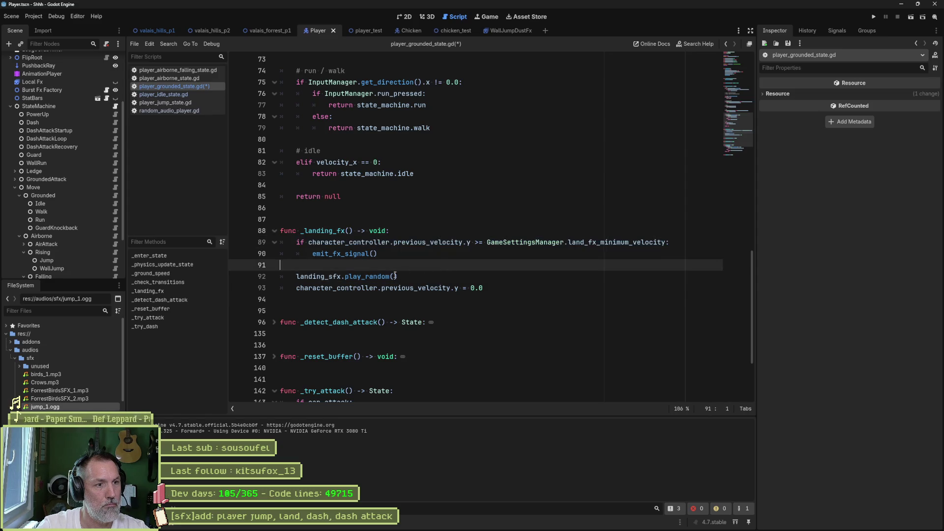
key(ctrl+v)
key(Down)
key(Home)
key(Tab)
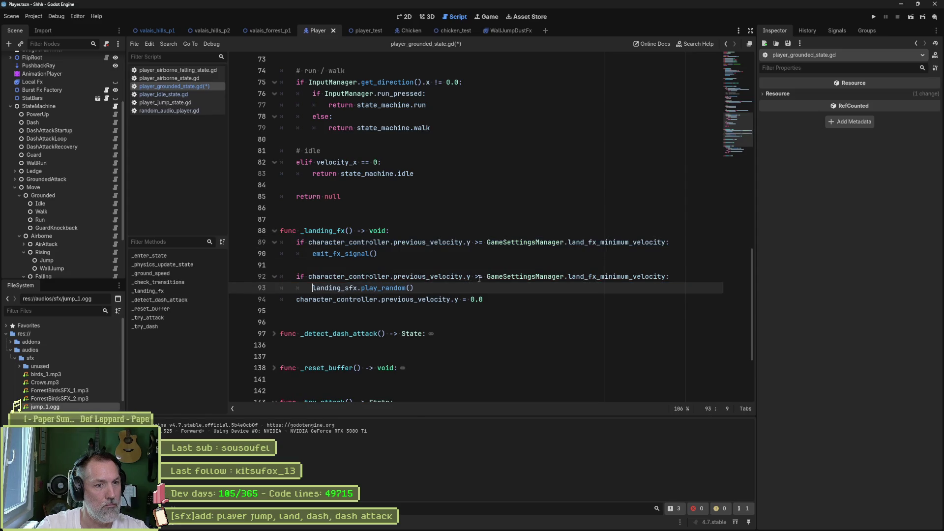
drag(480, 278, 667, 276)
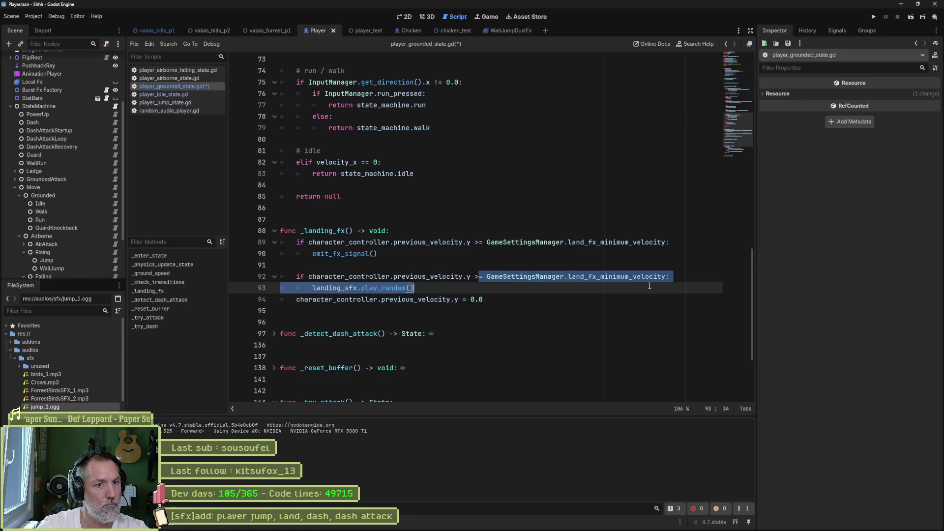
text(1.)
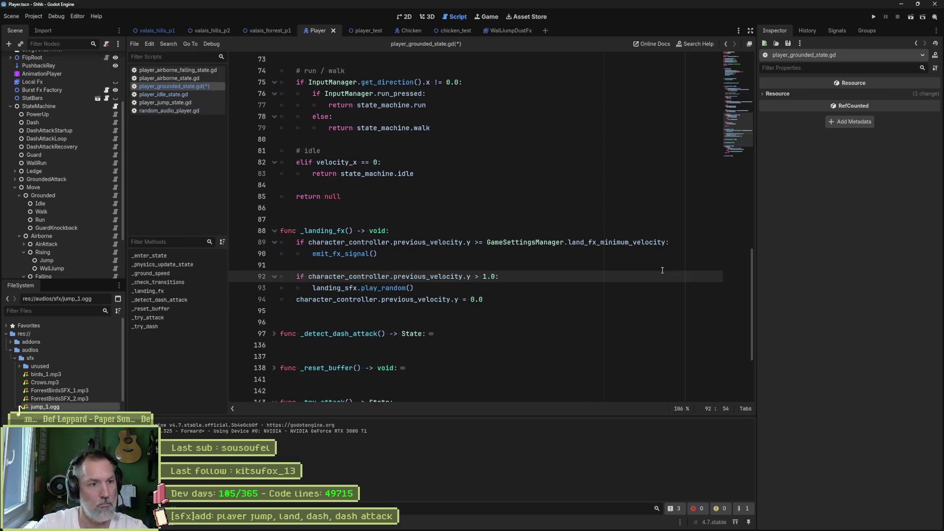
key(Down)
key(Return)
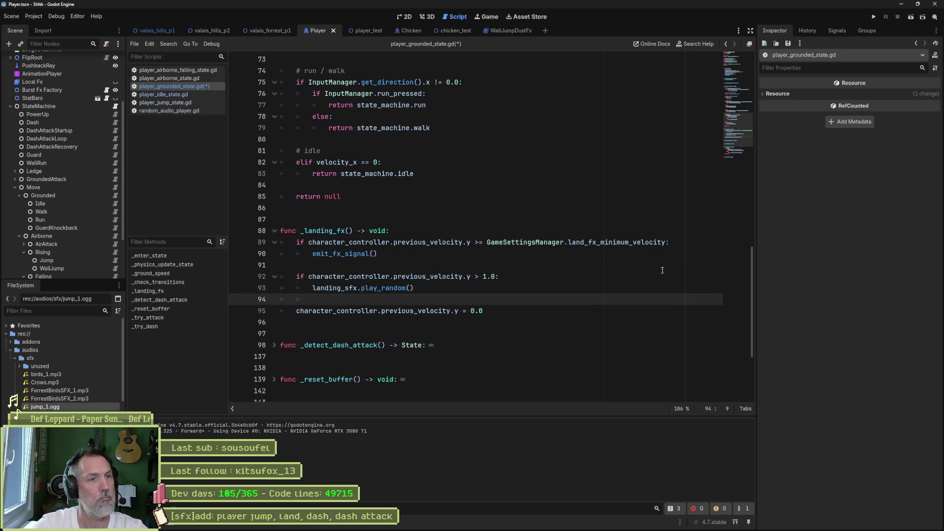
click(368, 31)
key(F6)
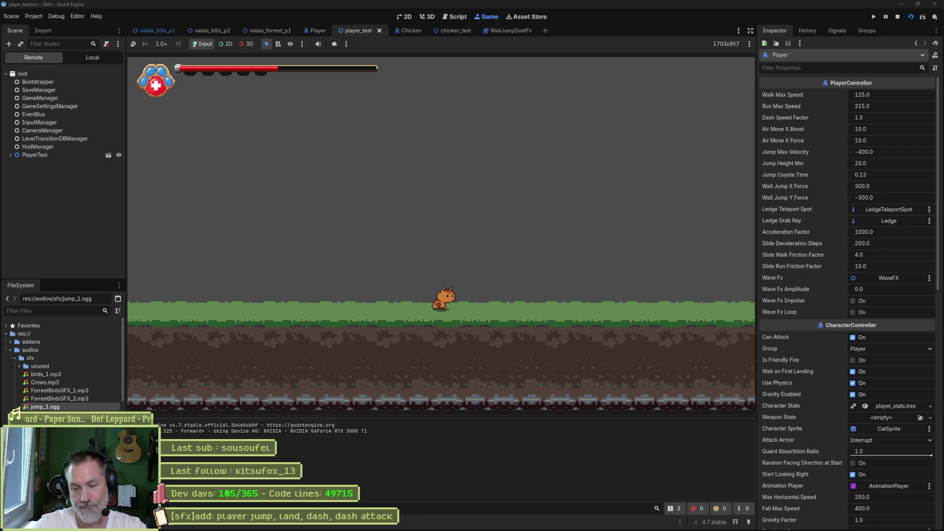
Step: Run the cat left and right with repeated jumps and landings, then stop the game
key(space)
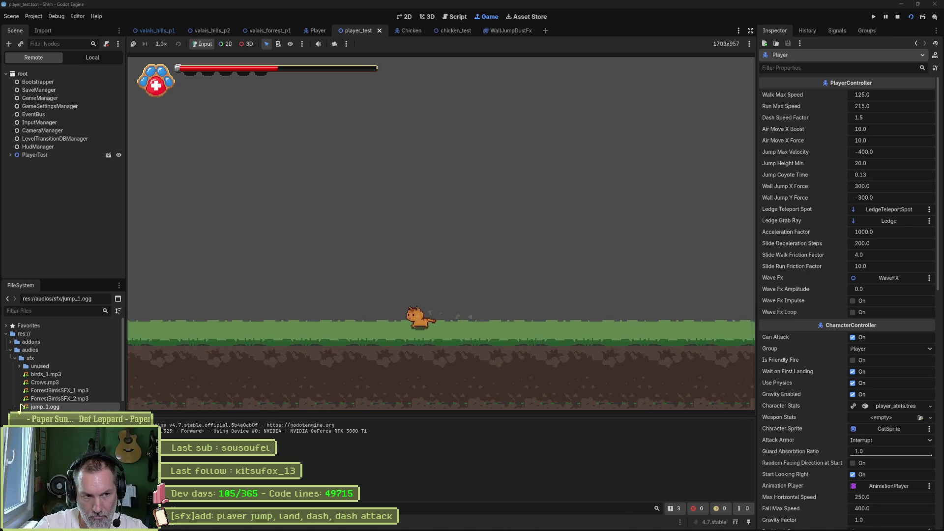
key(Right)
key(Left)
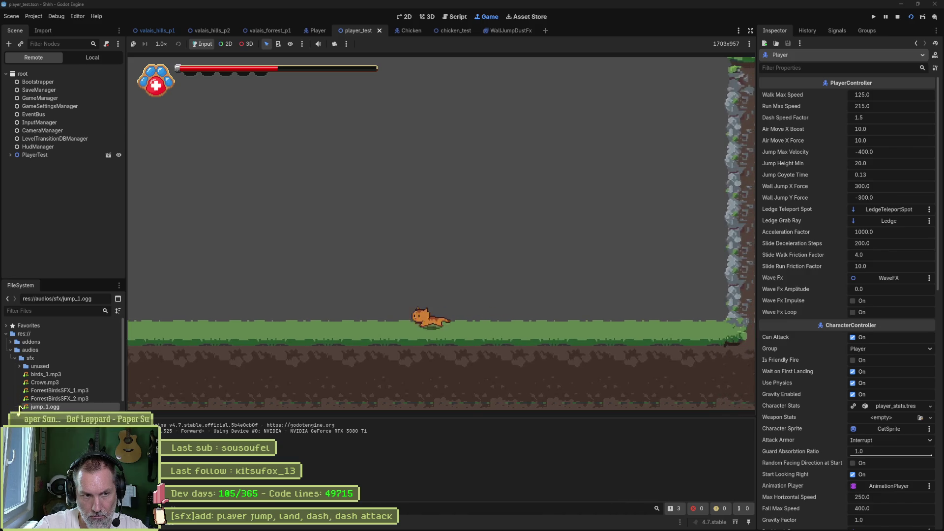
key(space)
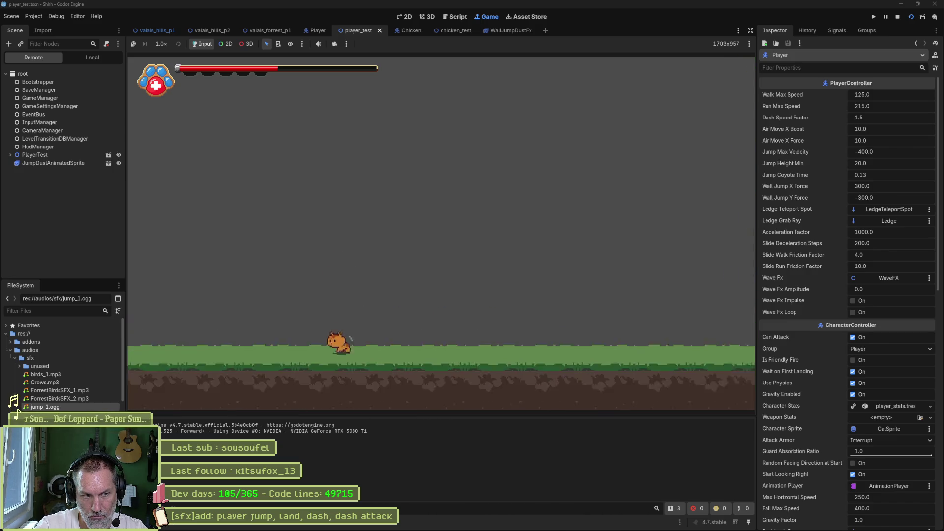
key(Right)
key(space)
key(space)
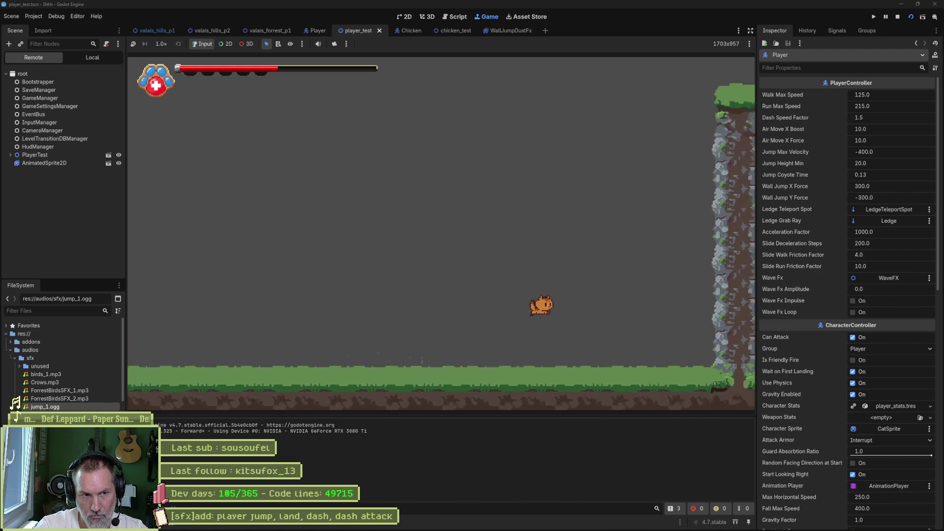
key(Left)
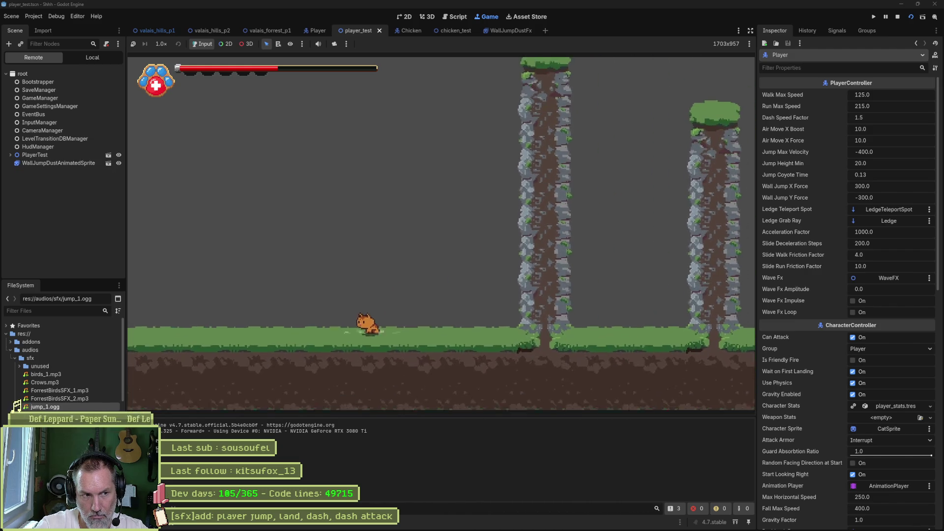
key(space)
key(Right)
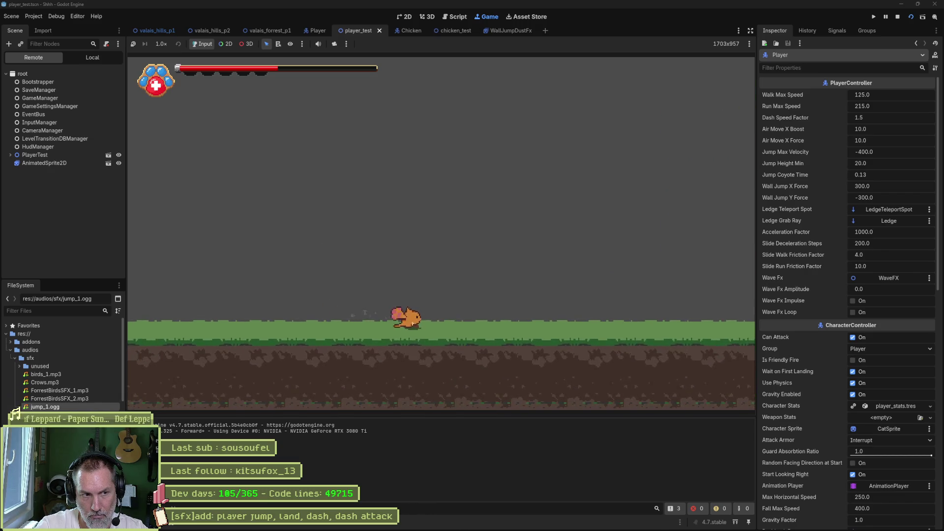
key(space)
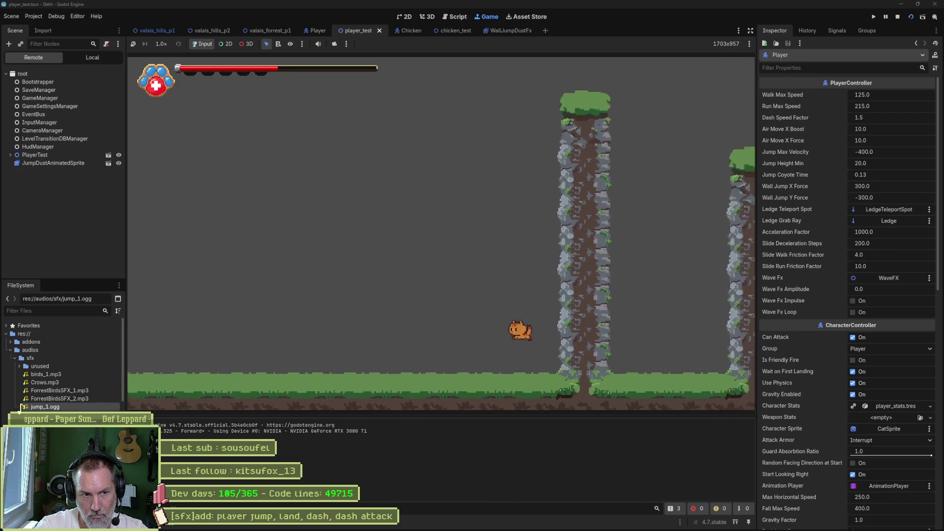
key(Left)
key(space)
key(F8)
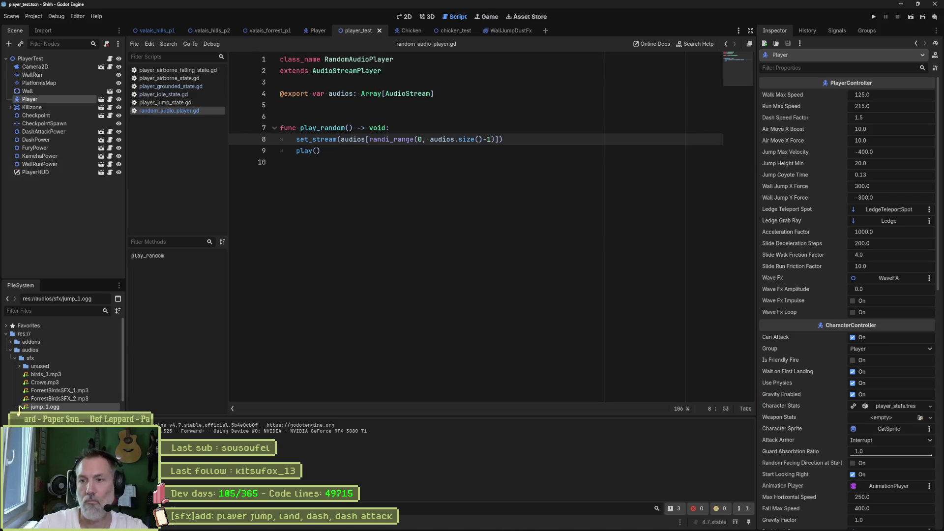
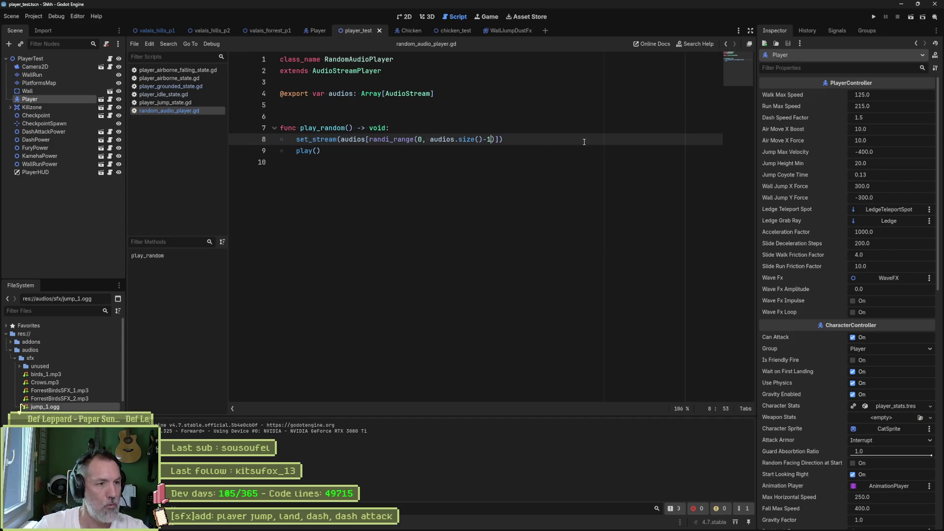
Step: Copy the land_sfx.play_random() line from the jump state into the wall-jump state's _enter_state
click(314, 31)
scroll(69, 231, down, 5)
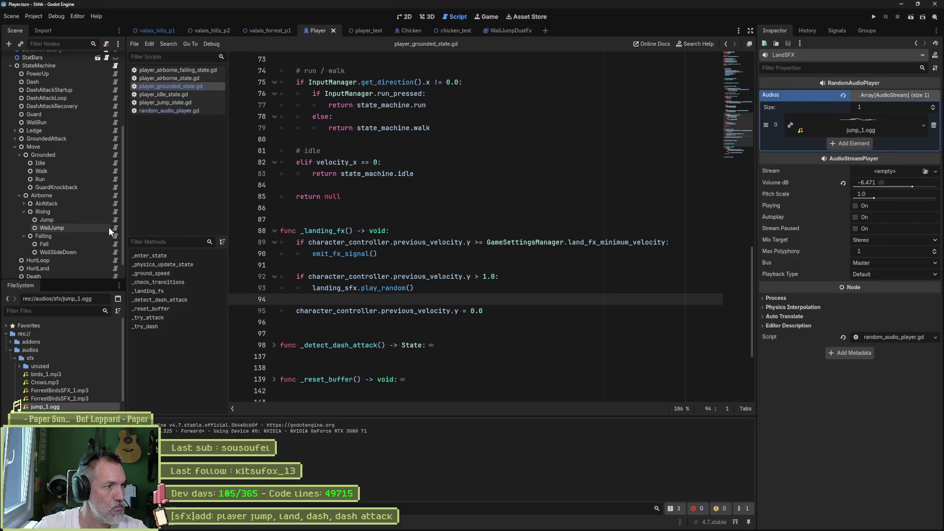
click(116, 228)
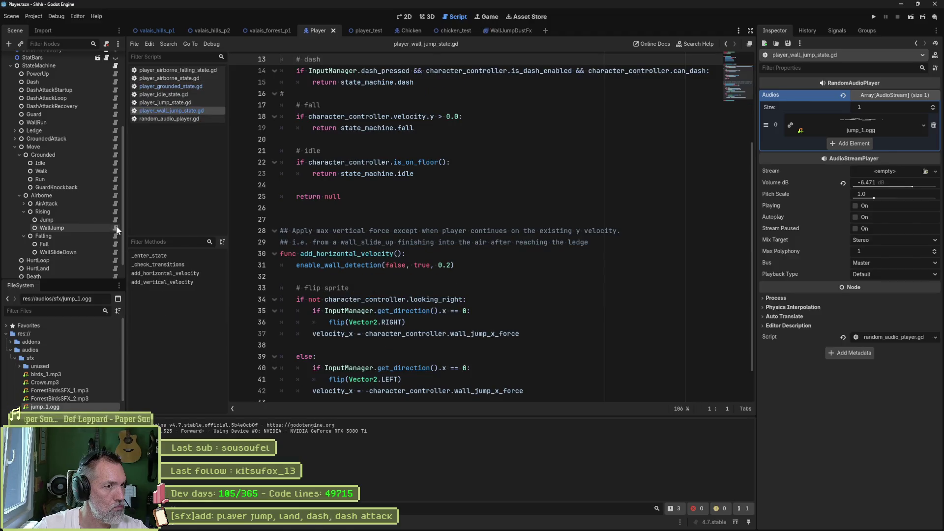
click(182, 103)
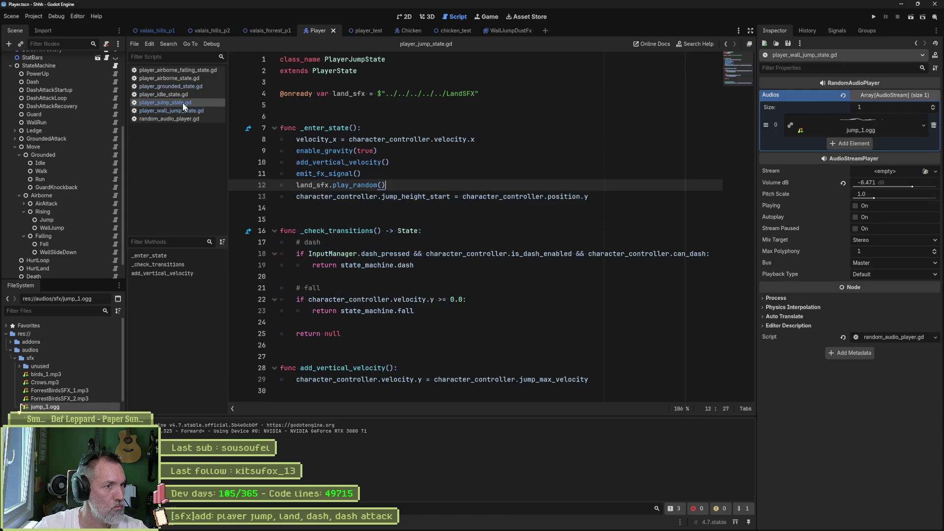
triple_click(396, 182)
key(ctrl+c)
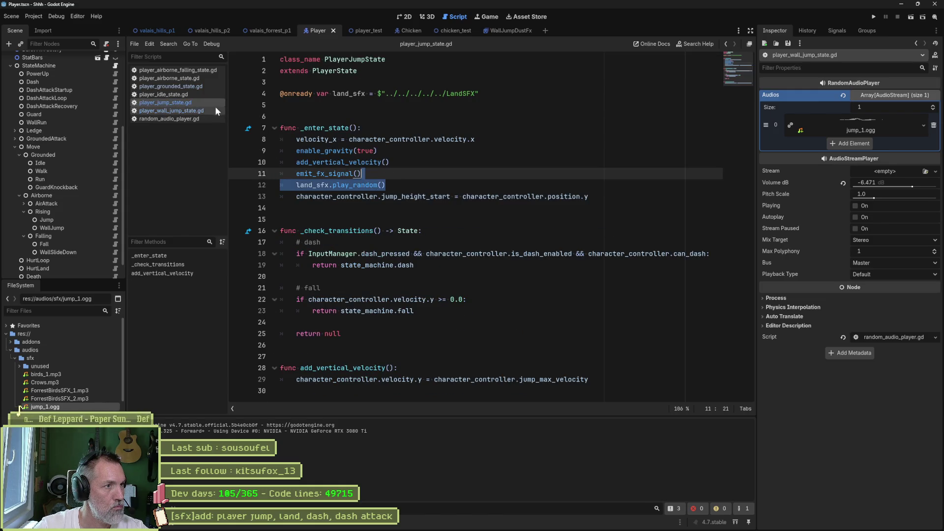
click(188, 111)
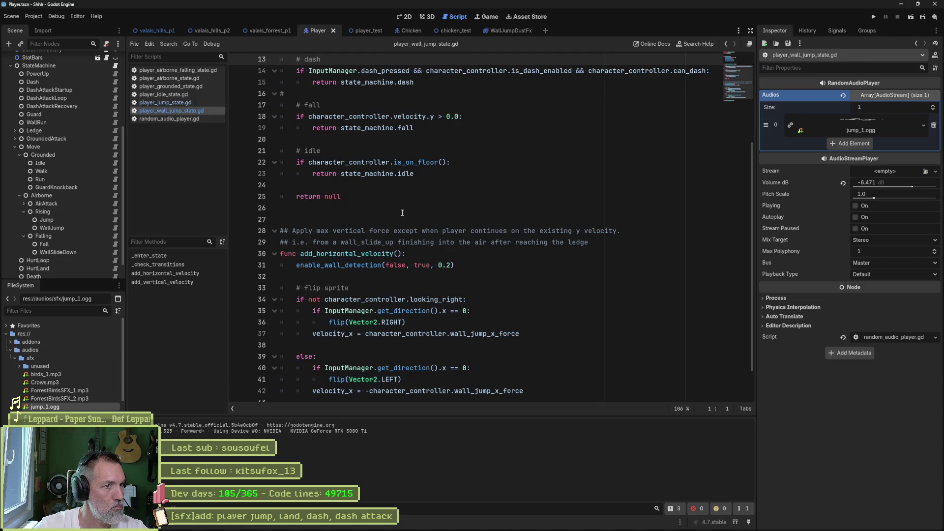
scroll(404, 212, up, 4)
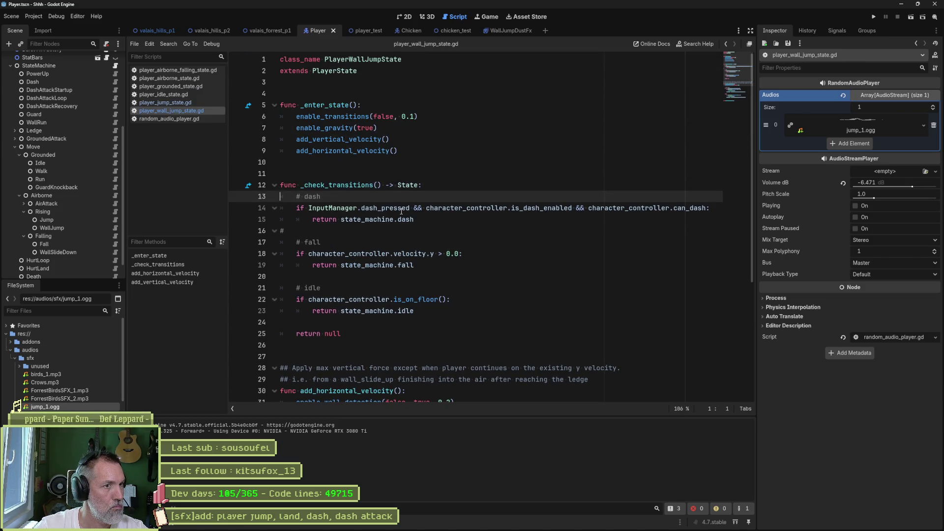
click(402, 151)
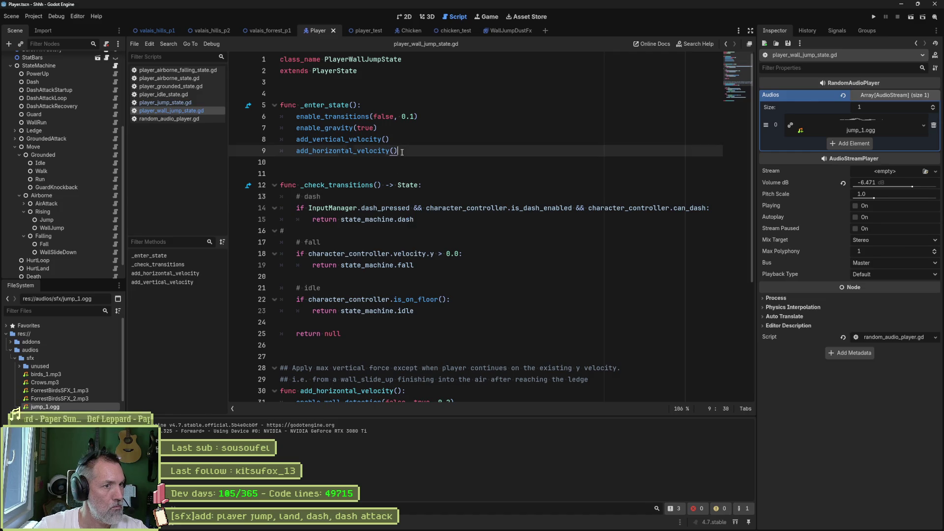
key(Return)
key(ctrl+v)
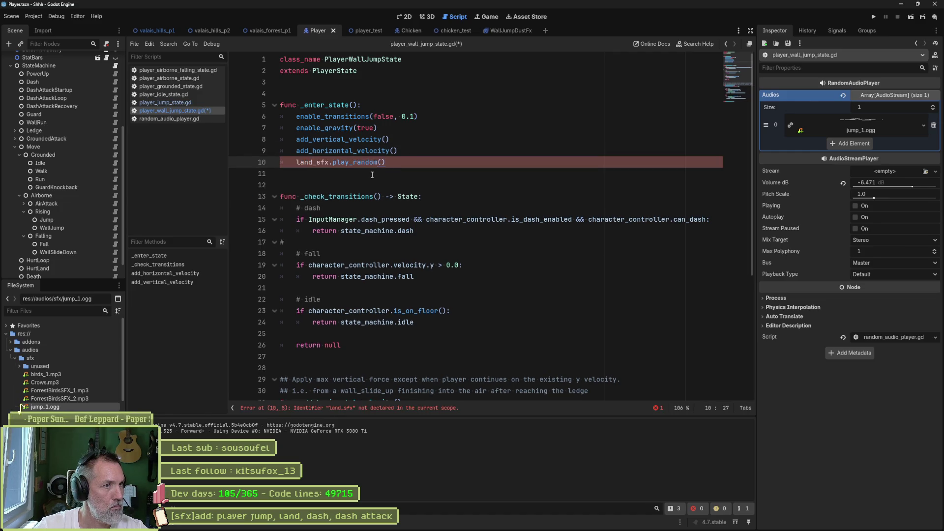
scroll(94, 137, up, 5)
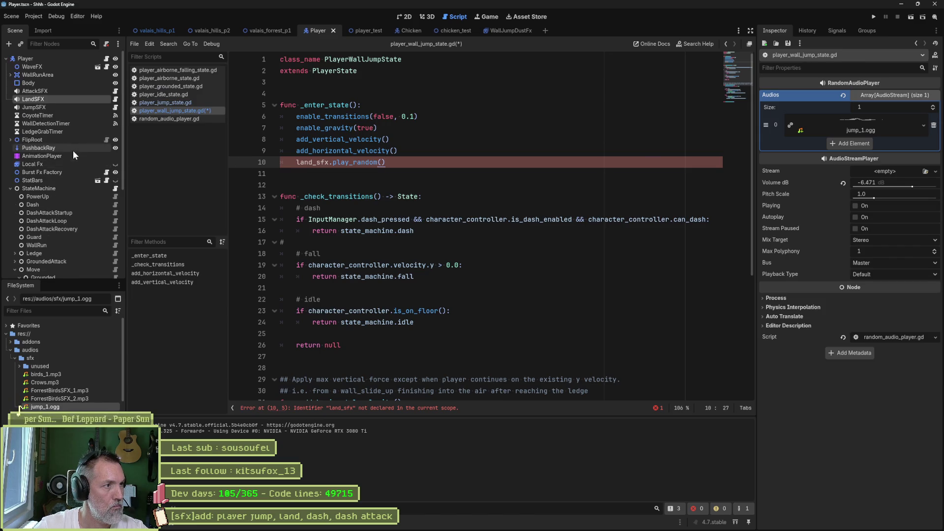
drag(39, 99, 281, 84)
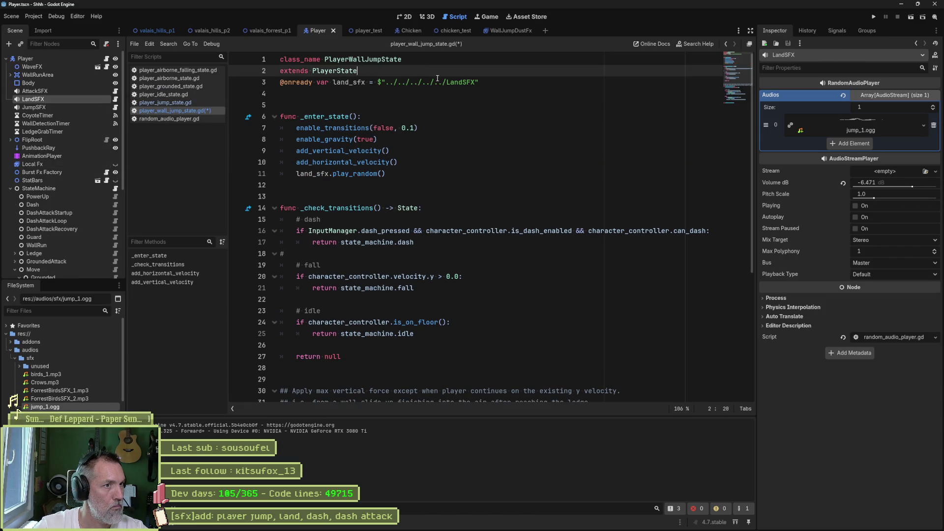
key(Return)
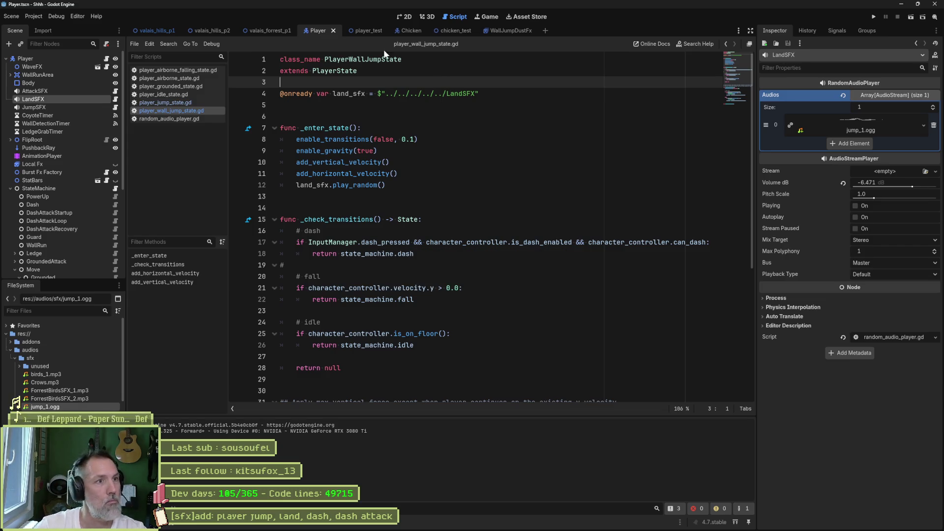
click(366, 31)
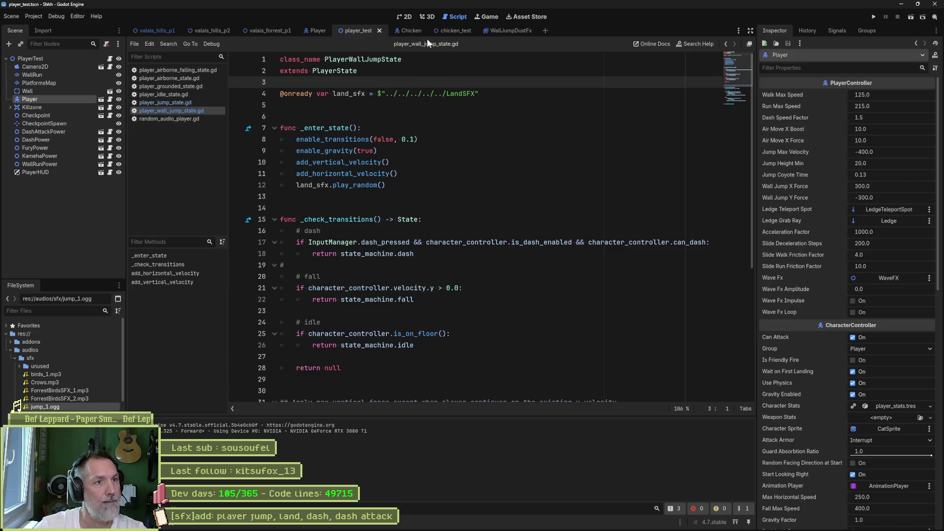
key(ctrl+F1)
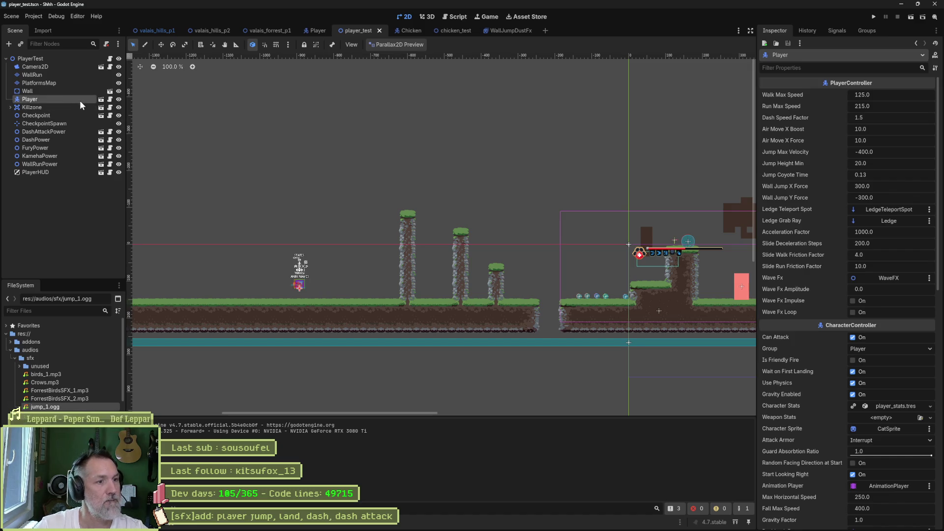
Step: Move the player about 396 px right near the pillars, playtest, and return to the wall-jump script
key(w)
mouse_move(377, 280)
mouse_down()
mouse_move(522, 284)
mouse_move(506, 280)
mouse_up()
key(F6)
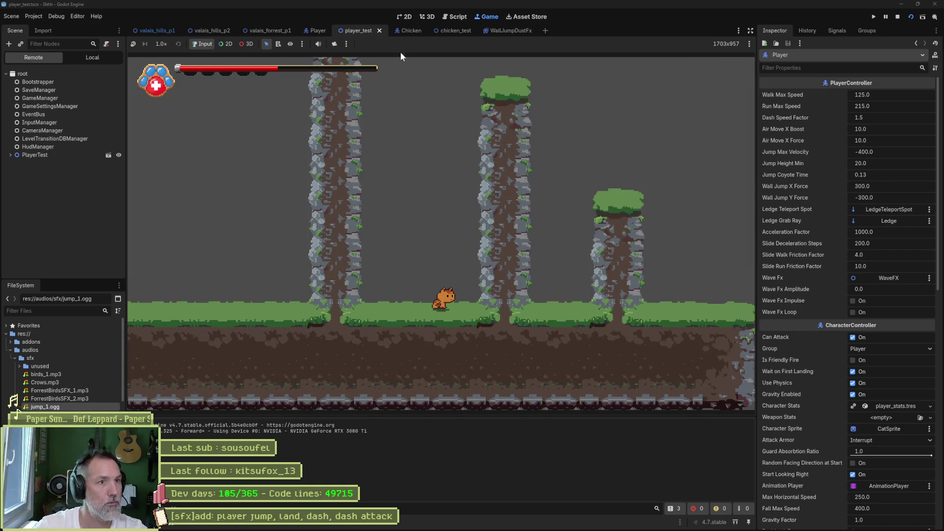
key(F8)
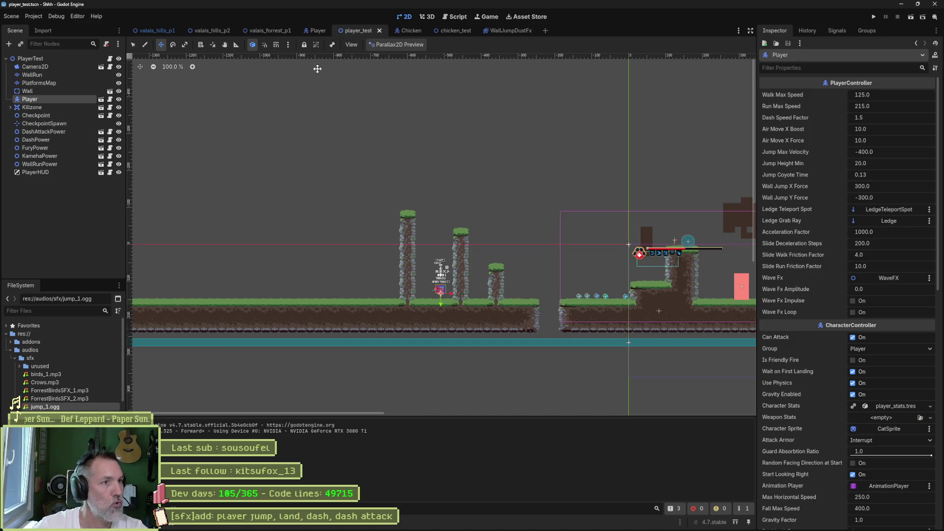
click(316, 30)
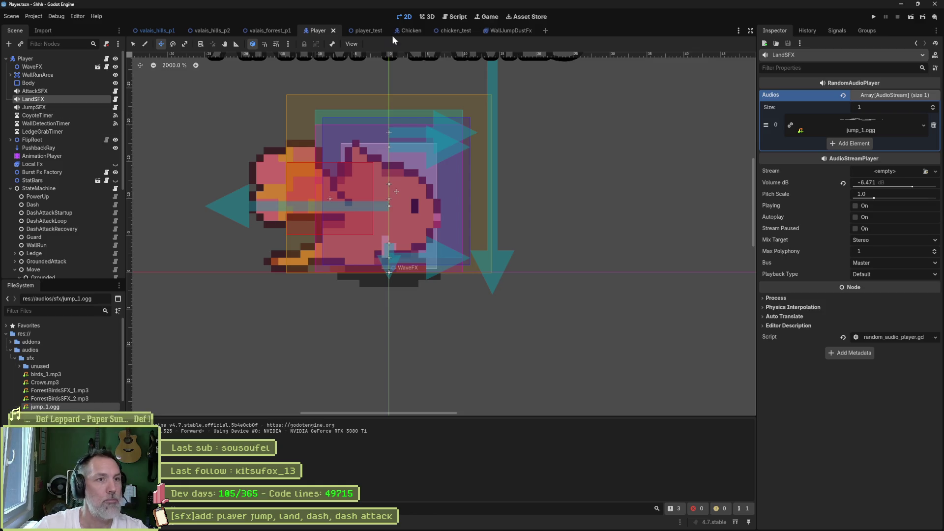
click(458, 17)
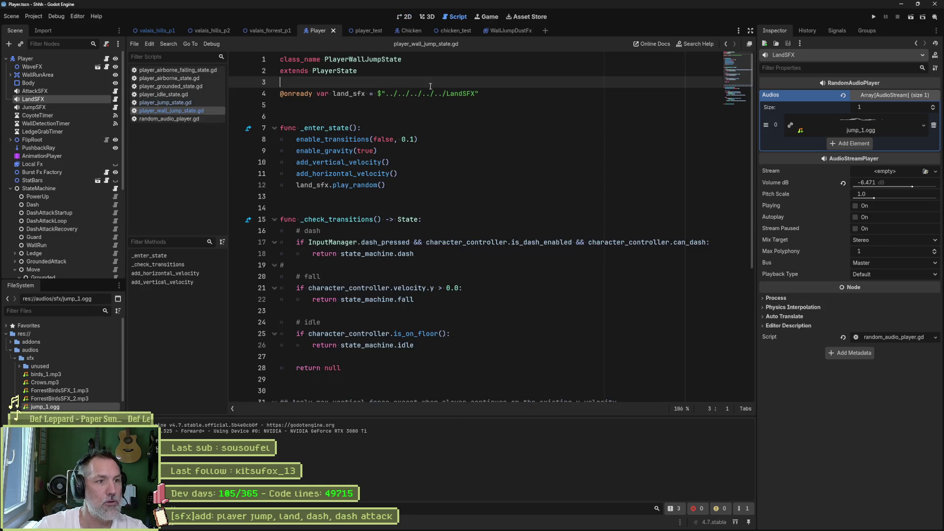
click(499, 94)
key(ctrl+x)
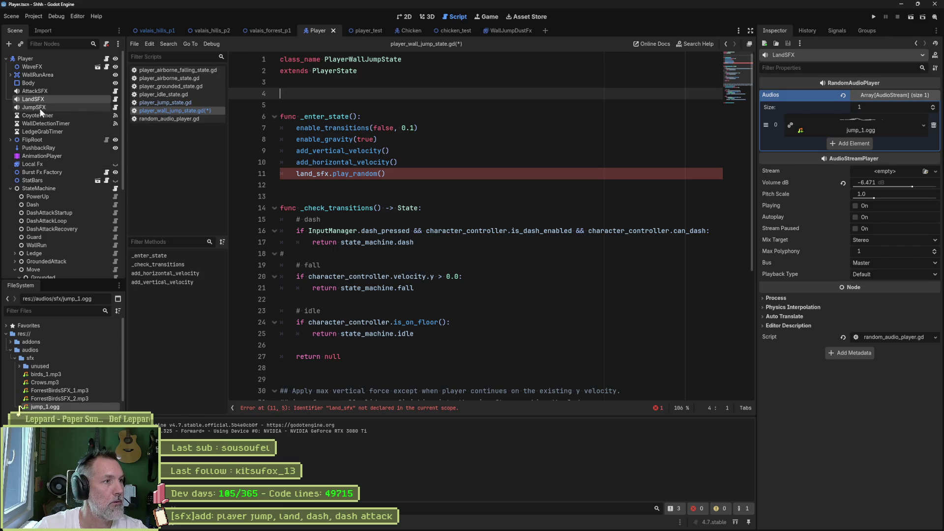
click(40, 108)
drag(39, 107, 302, 94)
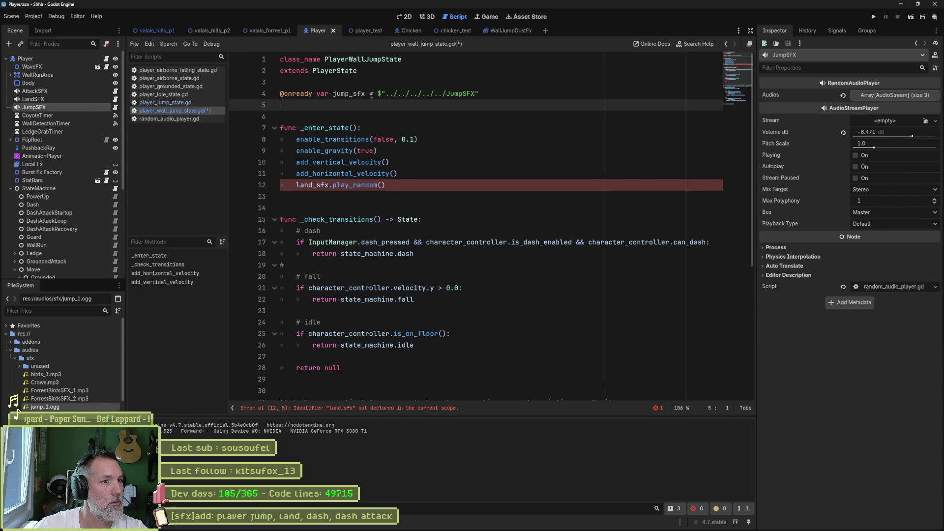
Step: Make line 12 call jump_sfx.play_random(), save, and return to the player_test scene
double_click(349, 93)
key(ctrl+c)
double_click(312, 185)
key(ctrl+v)
key(ctrl+s)
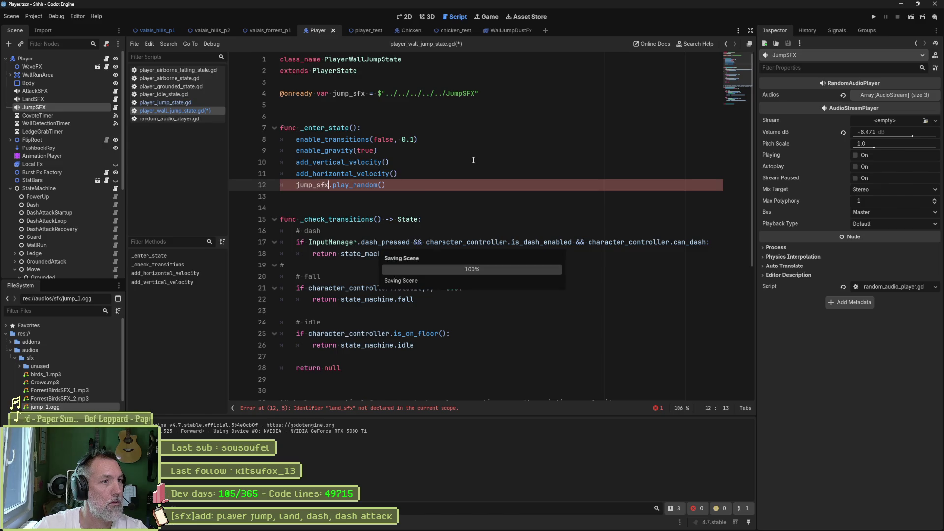
mouse_move(22, 406)
mouse_down()
mouse_move(70, 105)
mouse_move(17, 411)
mouse_up()
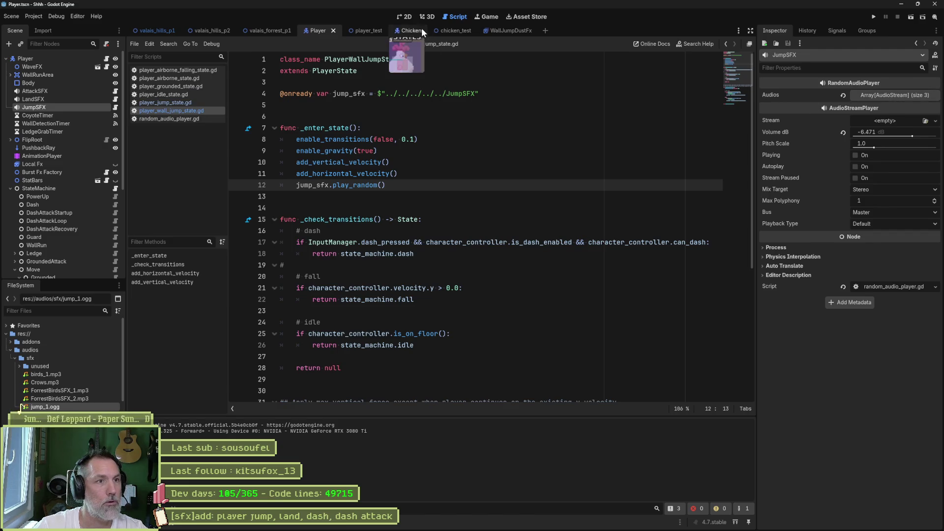
click(369, 30)
key(F6)
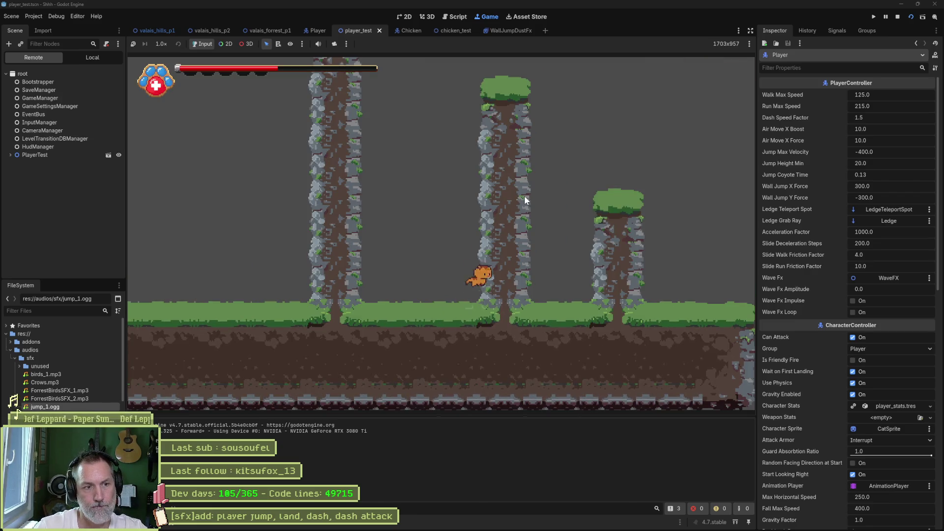
key(space)
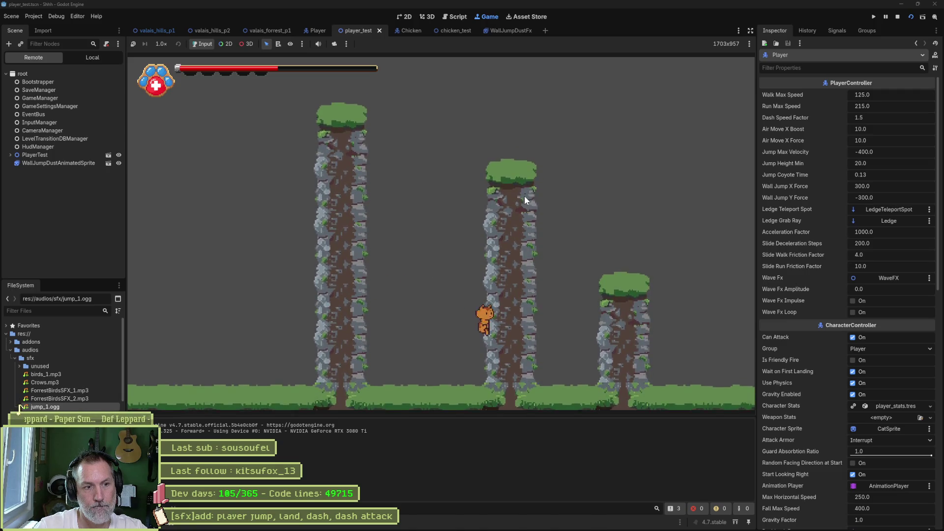
key(space)
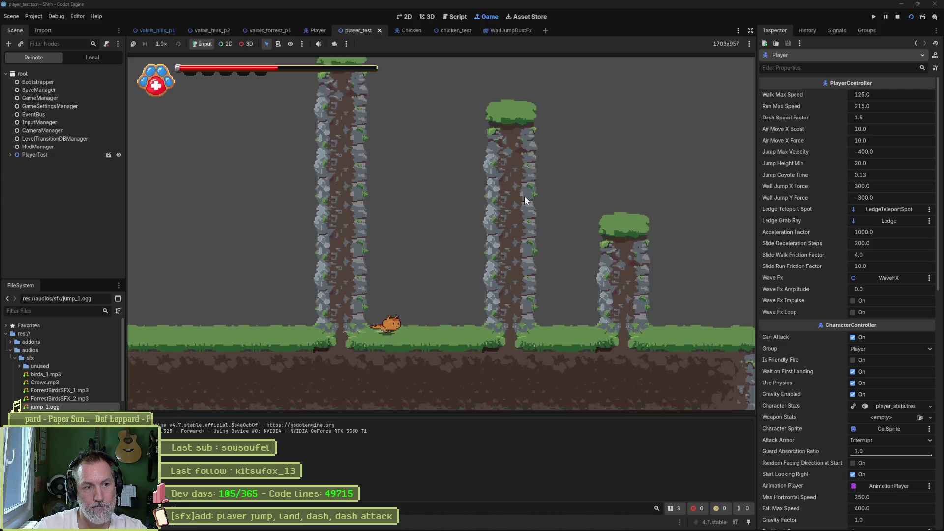
key(space)
key(space)
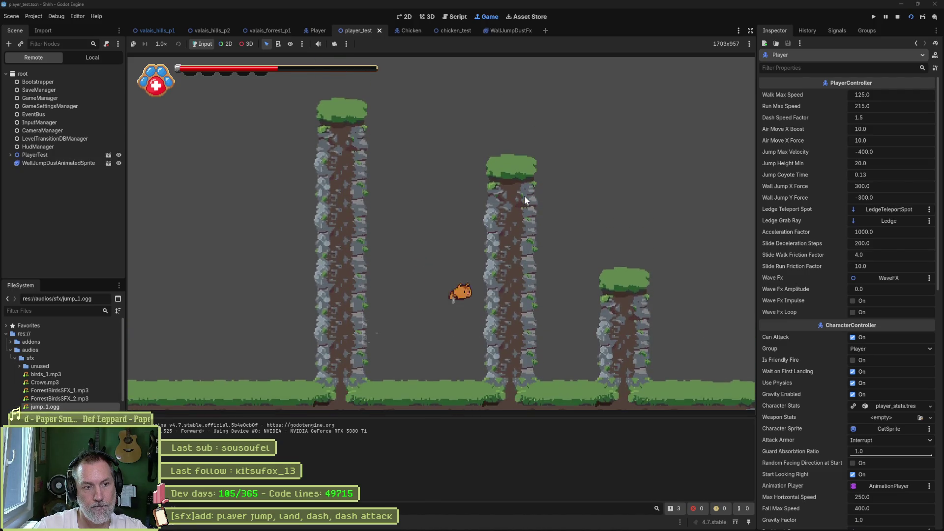
key(space)
key(space)
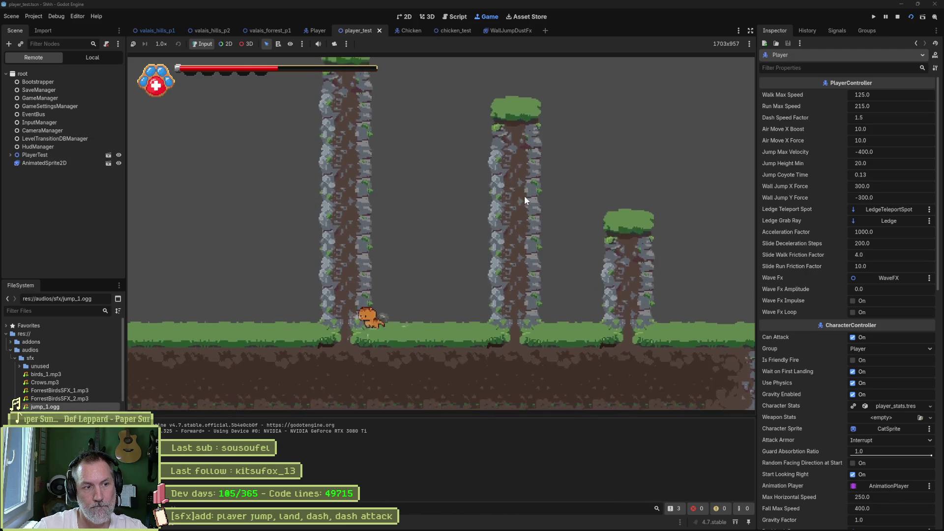
key(space)
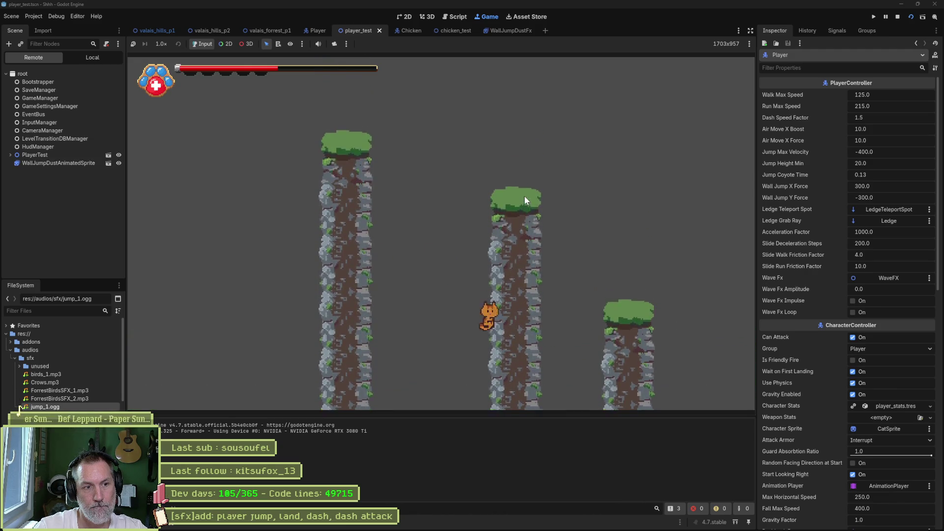
key(F8)
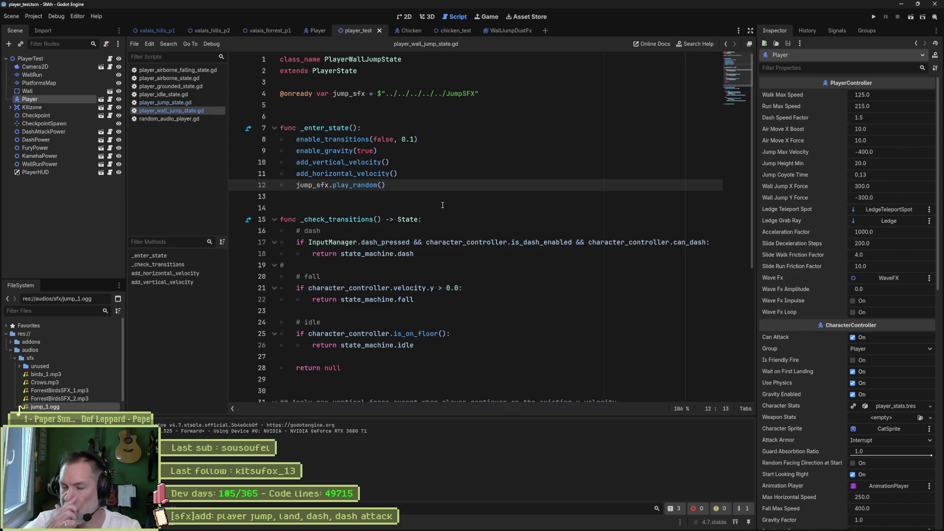
Step: Open character_controller.gd through Quick Open by searching for 'char'
drag(511, 94, 493, 84)
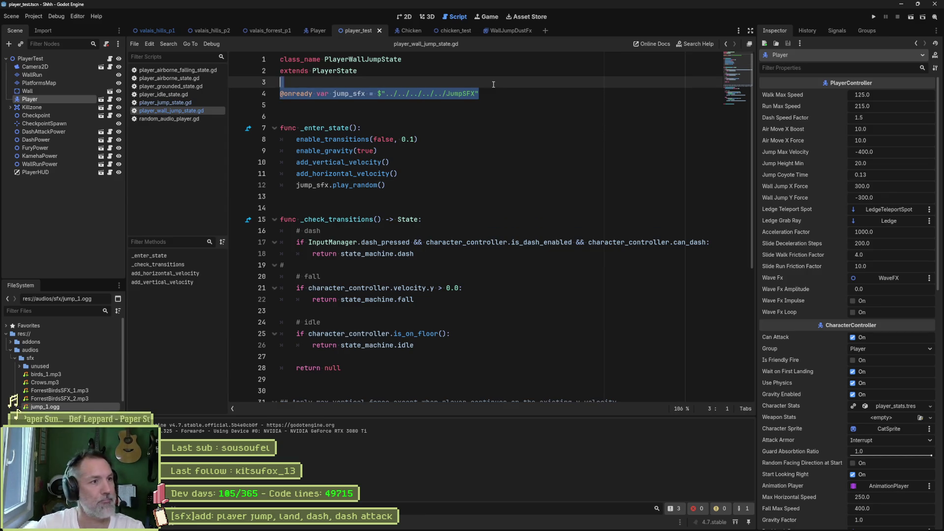
click(353, 72)
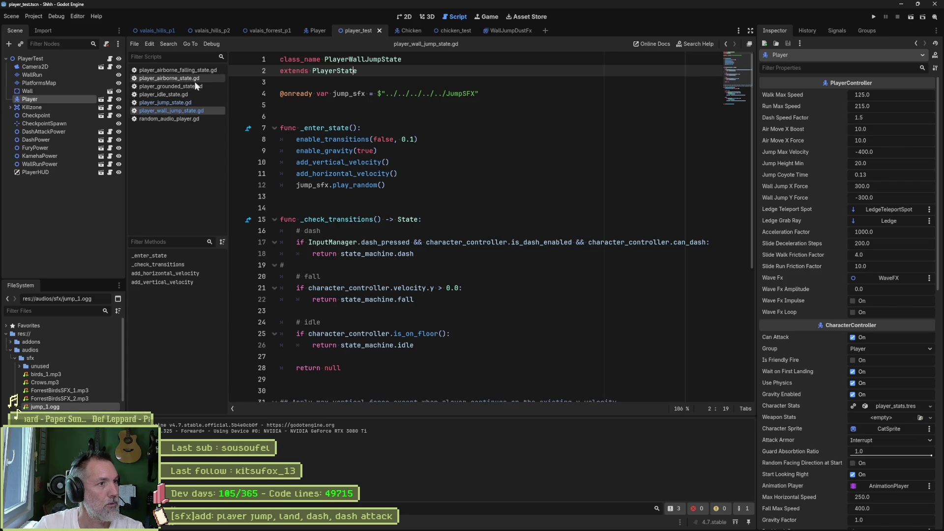
key(alt+shift+o)
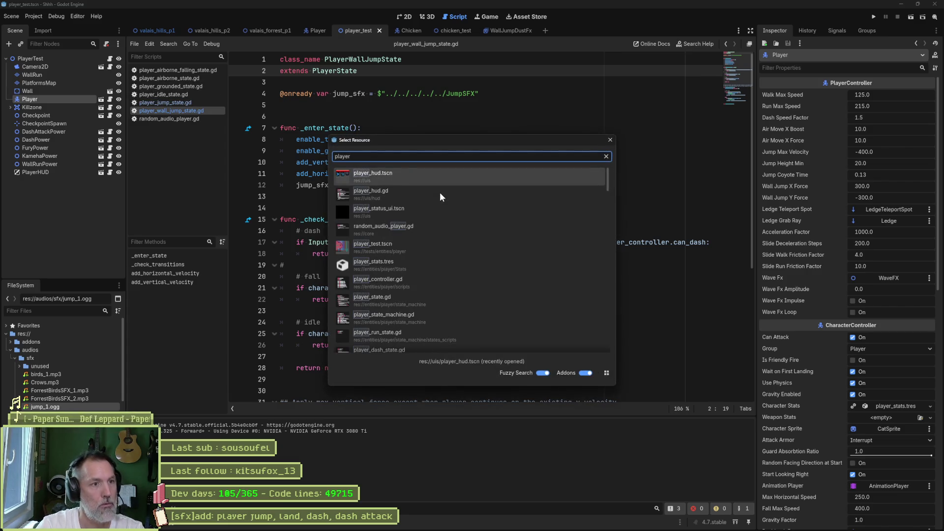
text(char)
key(Return)
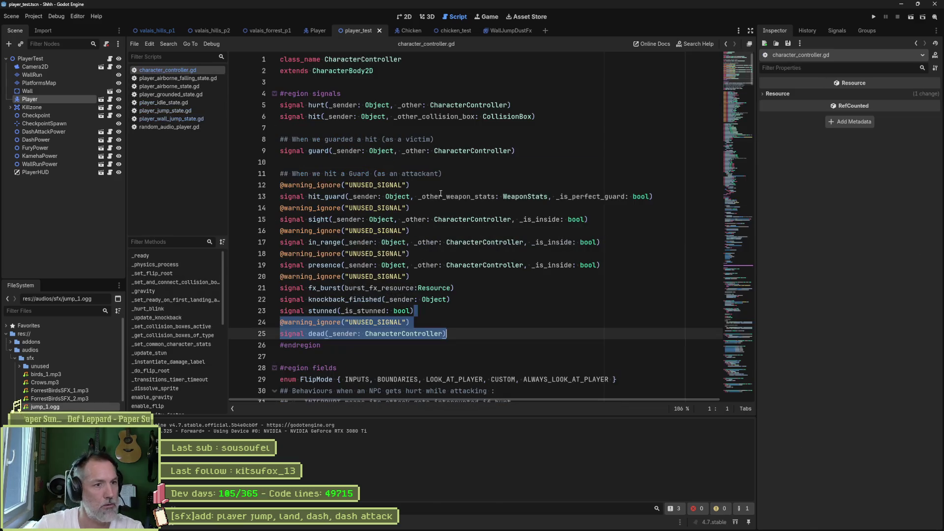
Step: Open a new line after the guardable property in character_controller.gd for the sound references
scroll(495, 244, down, 12)
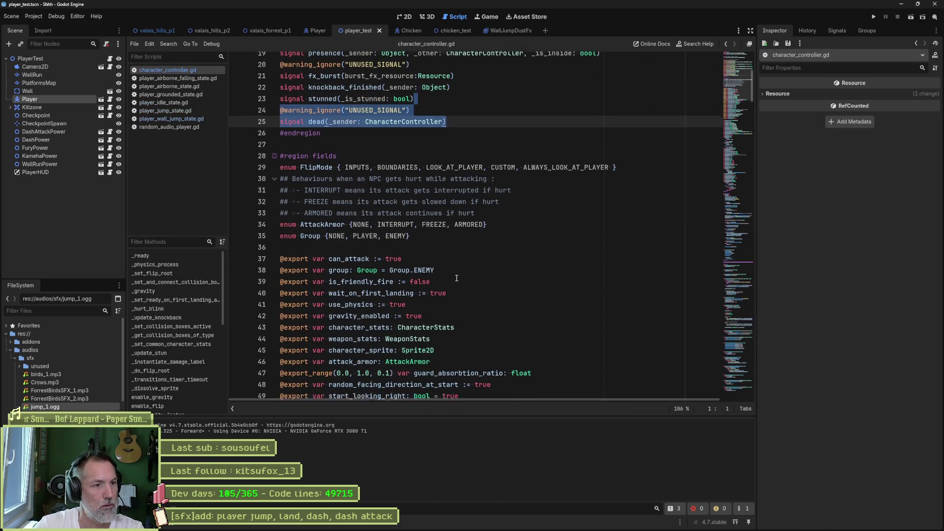
scroll(456, 274, down, 20)
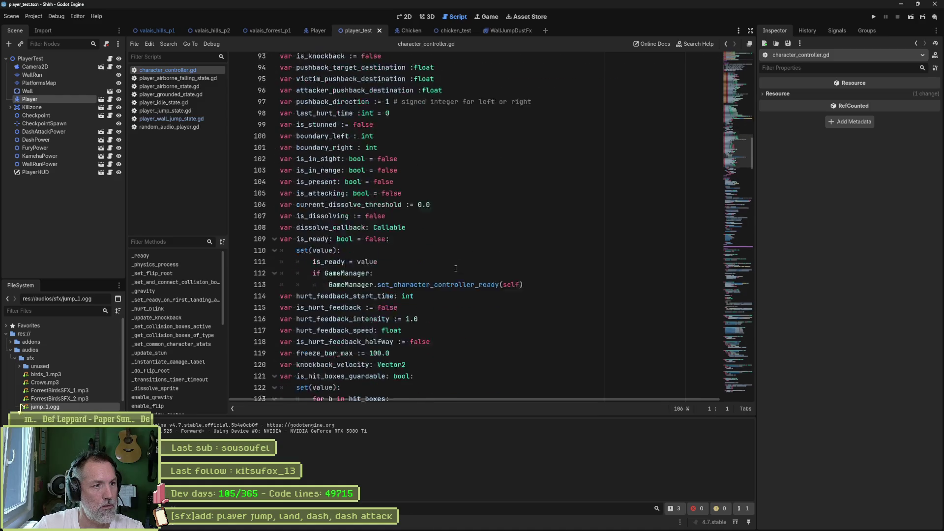
scroll(456, 266, down, 4)
scroll(472, 263, up, 3)
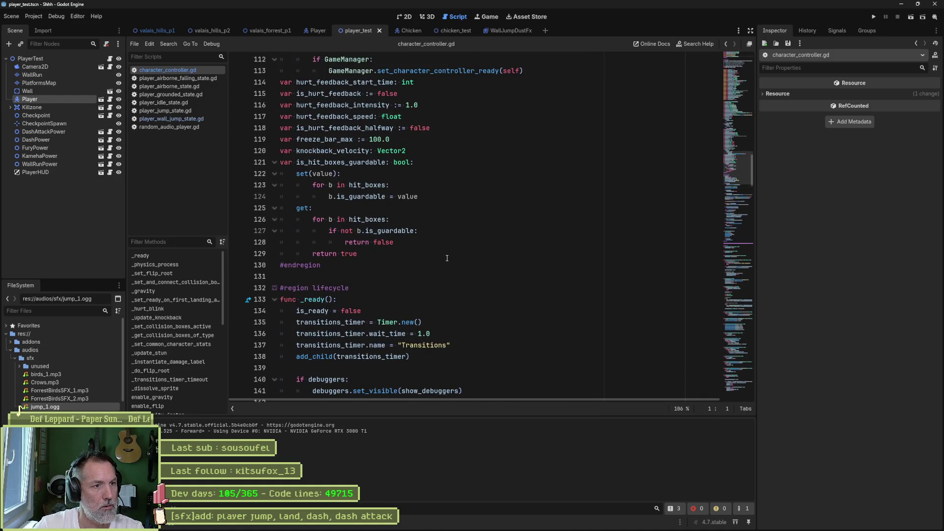
click(490, 258)
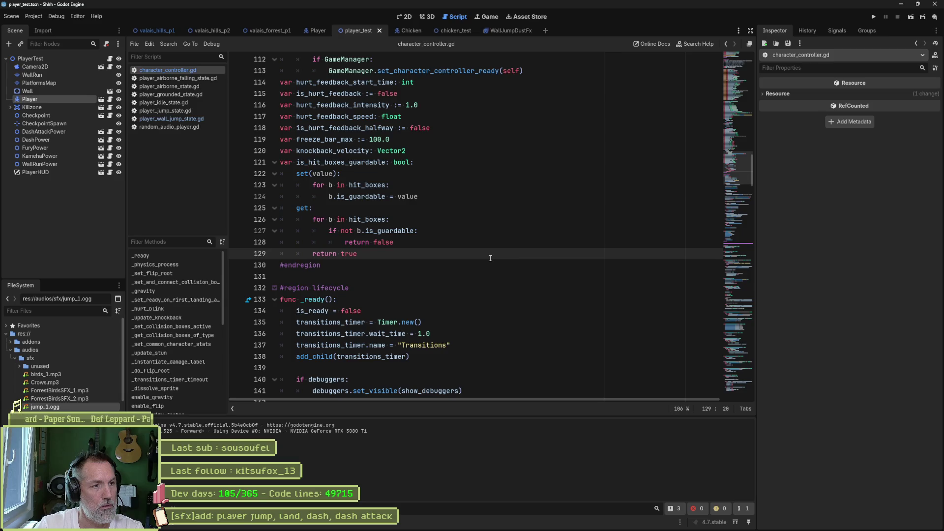
key(Return)
key(Return)
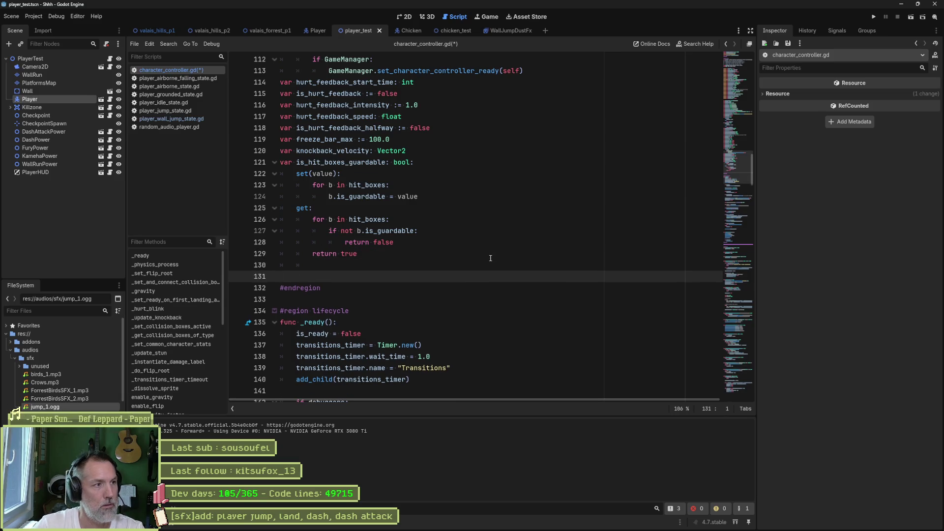
key(ctrl+v)
key(ctrl+z)
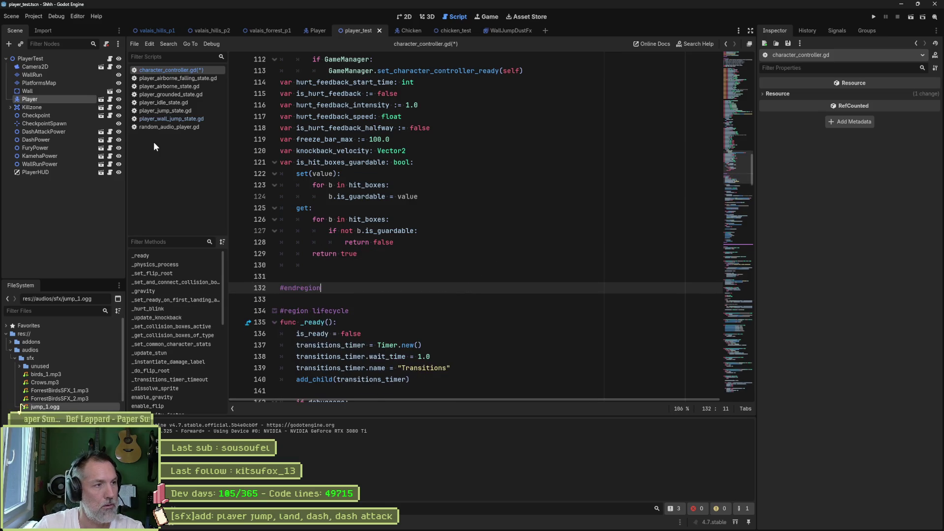
Step: Add onready attack_sfx, land_sfx and jump_sfx references from AttackSFX, LandSFX and JumpSFX, then save
click(314, 30)
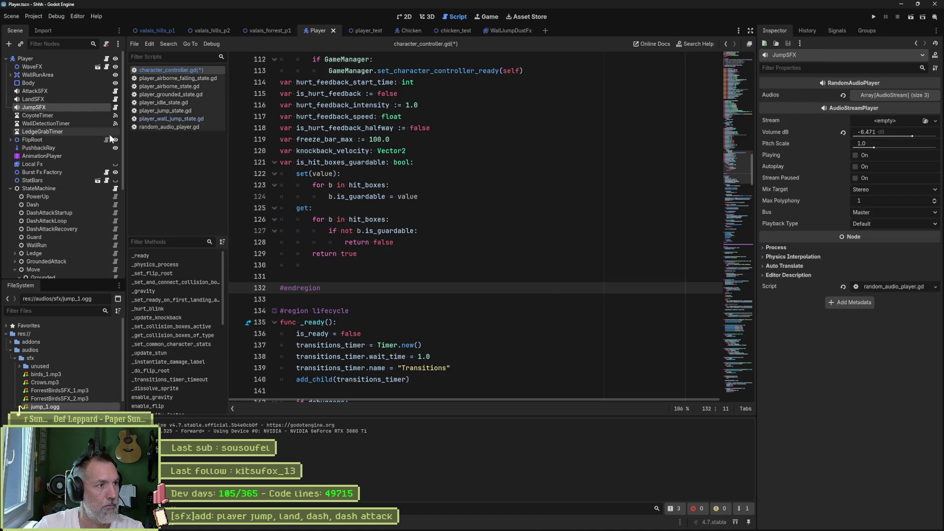
shift+click(47, 91)
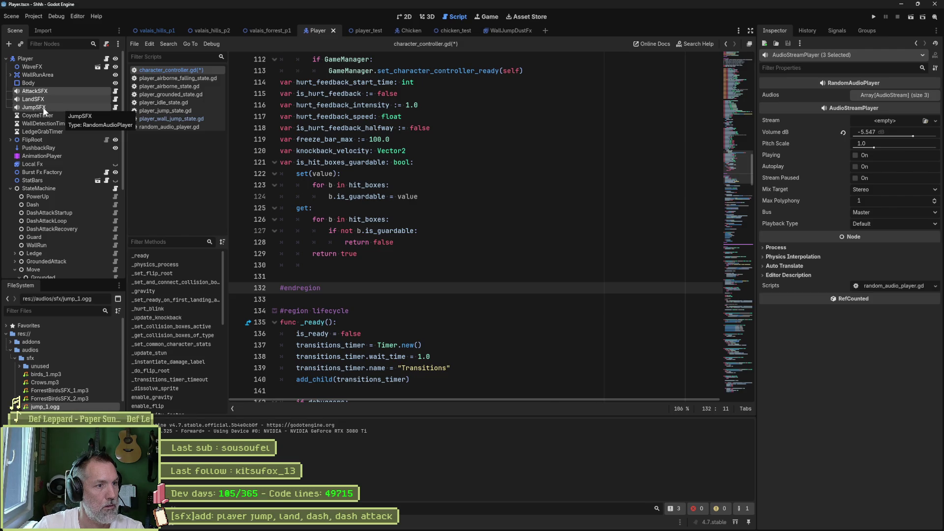
mouse_move(44, 111)
mouse_down()
mouse_move(258, 241)
mouse_move(280, 273)
mouse_up()
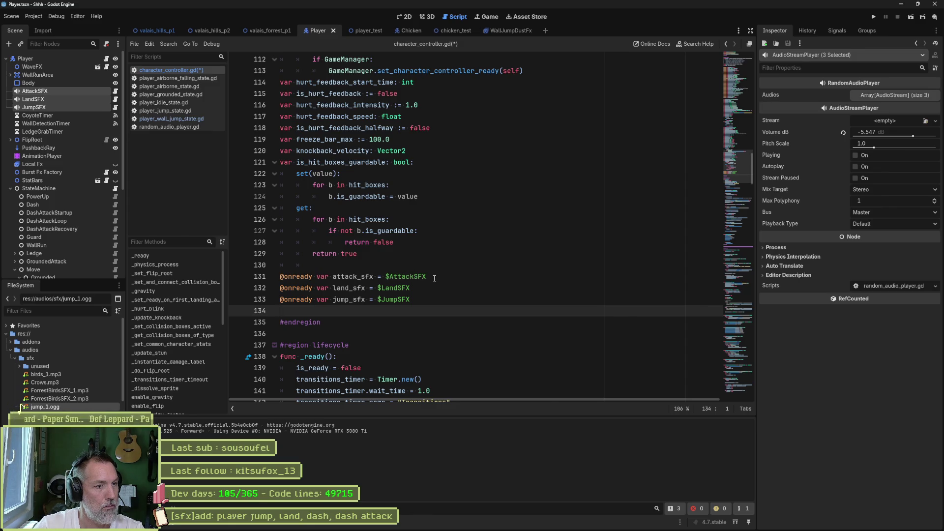
key(ctrl+s)
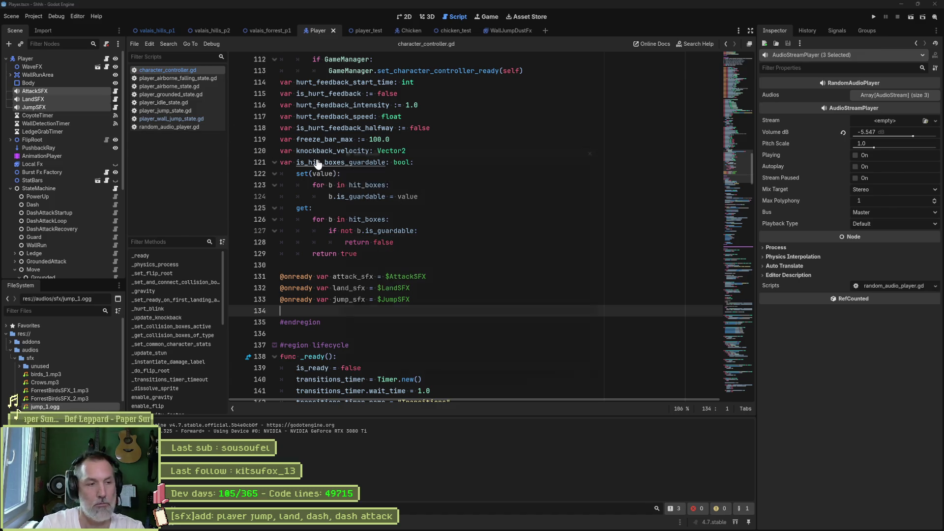
Step: Open state.gd by searching 'state' in Quick Open
key(shift+alt+o)
text(state)
key(Return)
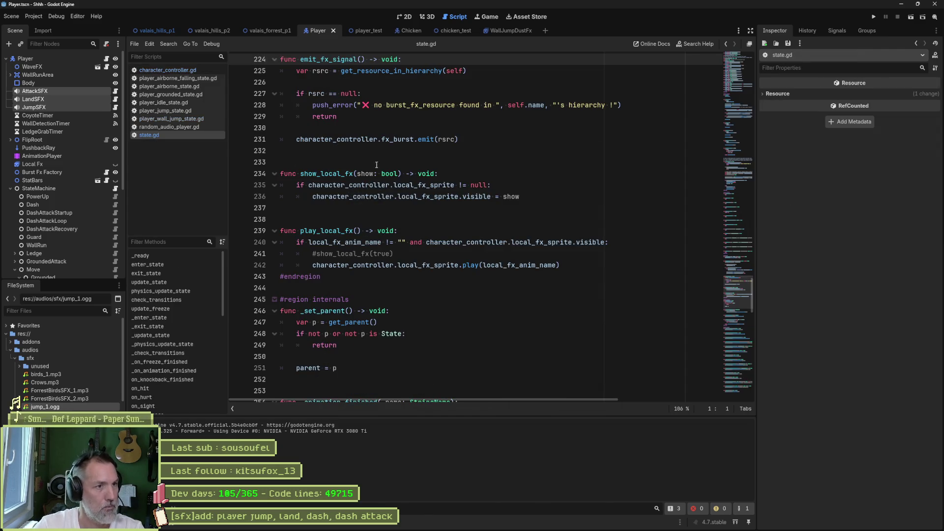
Step: Fold all regions, re-expand the wrappers region, and go to its closing pushback wrapper
click(322, 242)
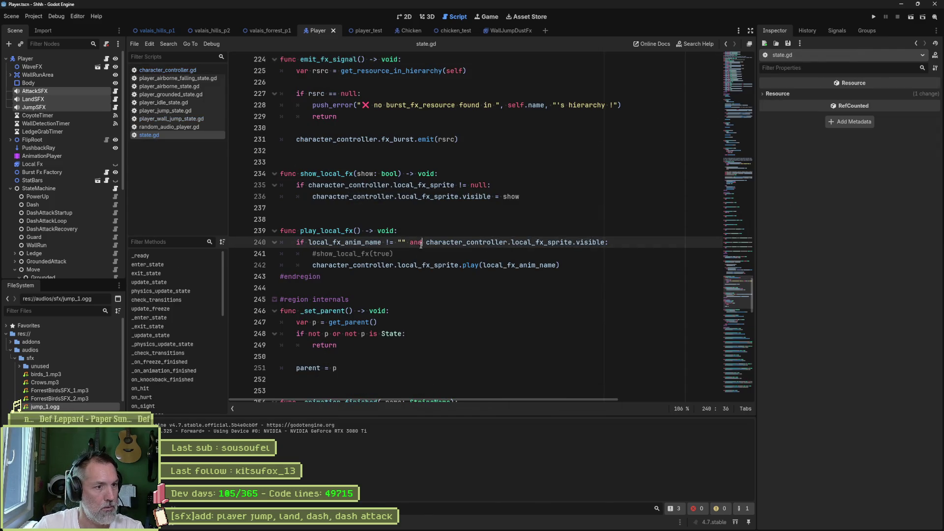
key(ctrl+alt+f)
click(274, 208)
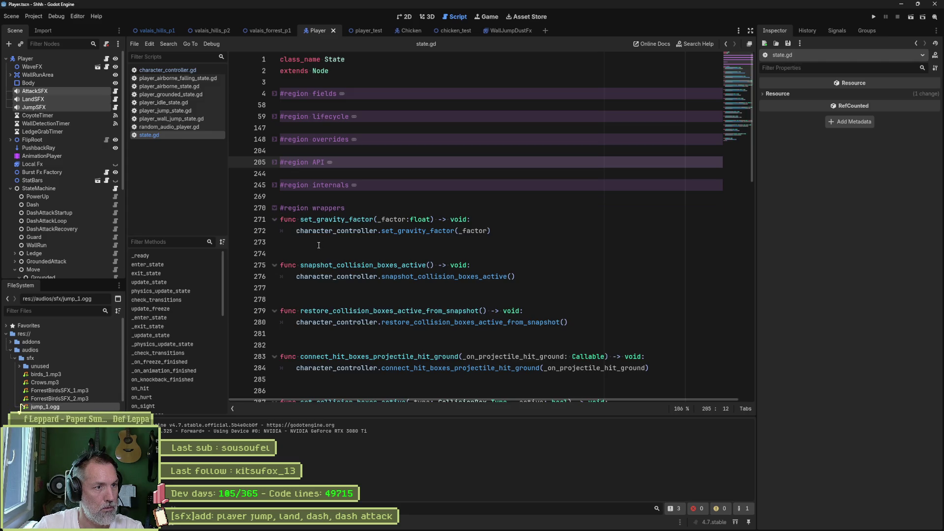
scroll(319, 245, down, 15)
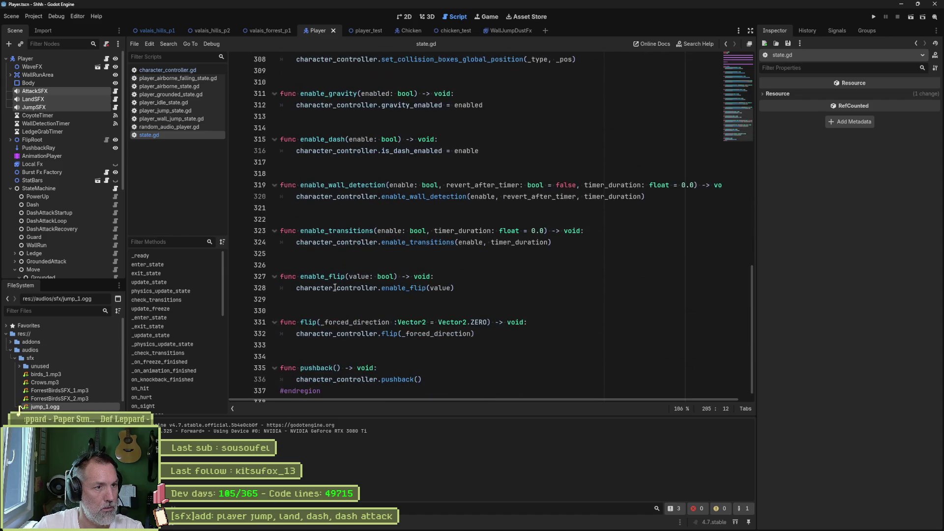
click(538, 377)
key(Up)
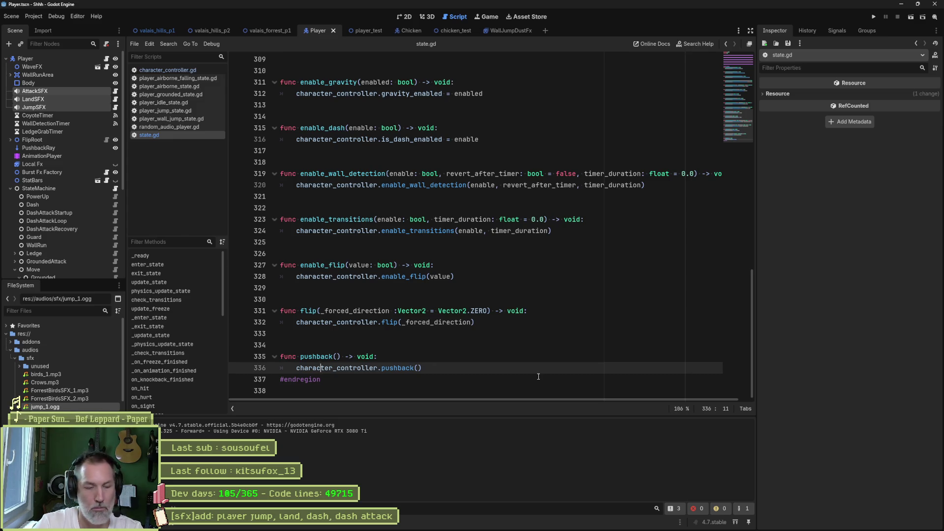
Step: Declare func play_attack_sfx() -> void: after the pushback wrapper
key(End)
key(Return)
key(Return)
key(BackSpace)
text(fu)
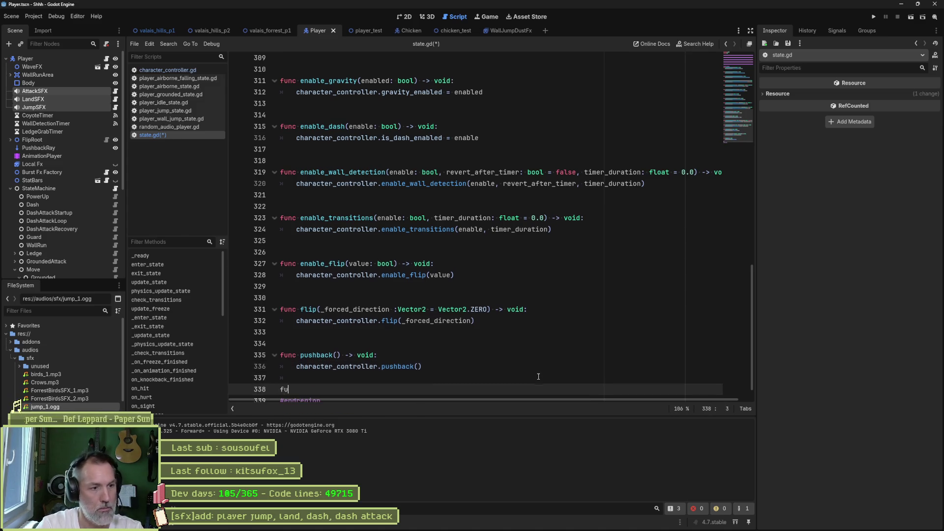
text(nc )
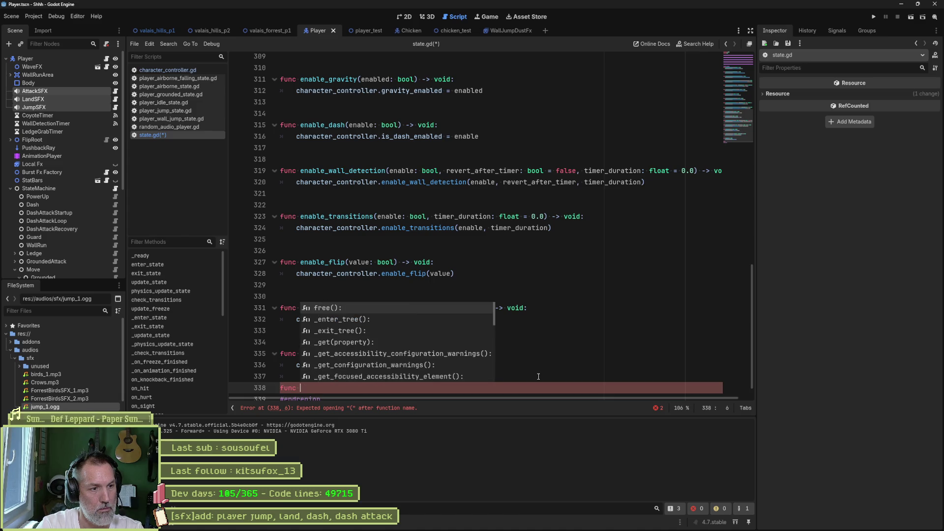
text(play)
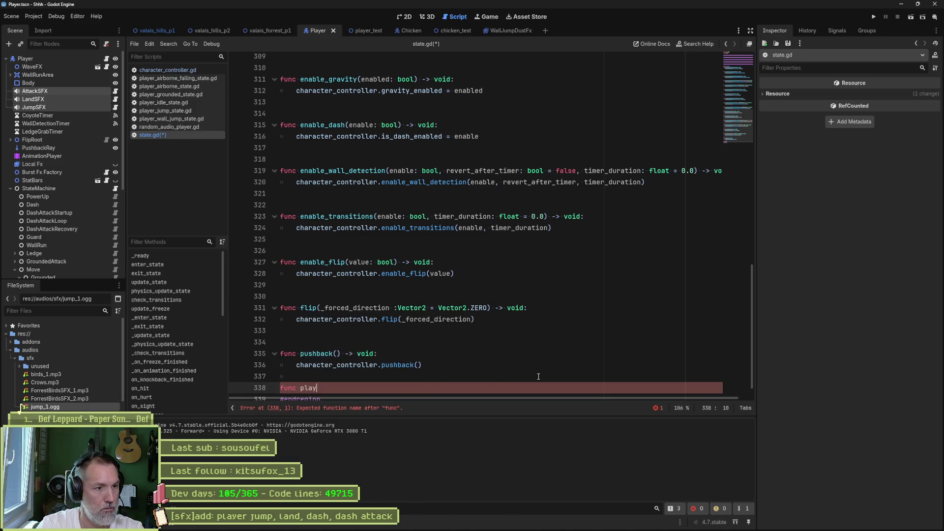
text(_random_sfx)
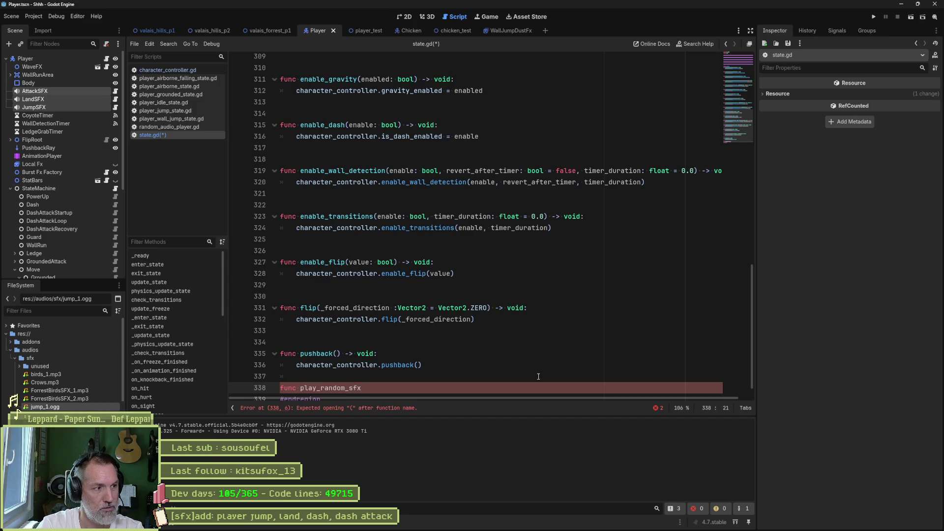
key(BackSpace)
key(BackSpace)
key(BackSpace)
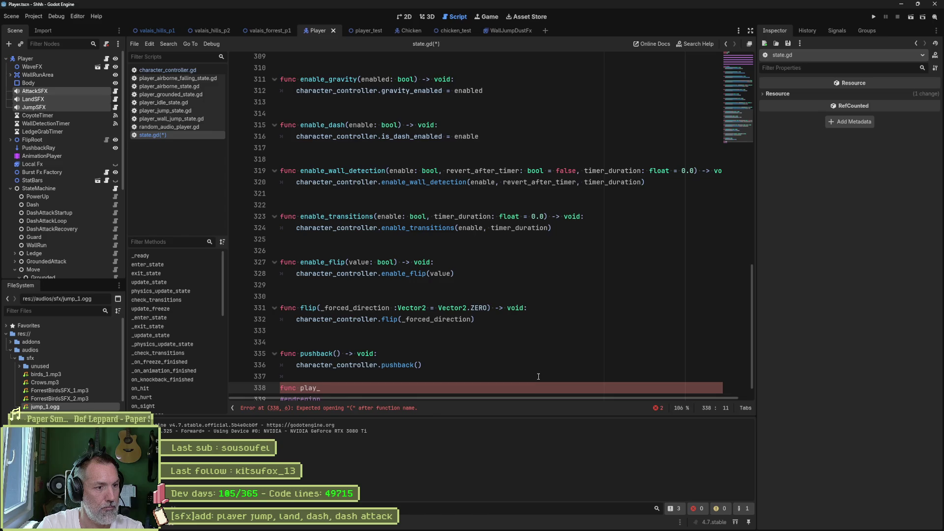
text(attack_sfx)
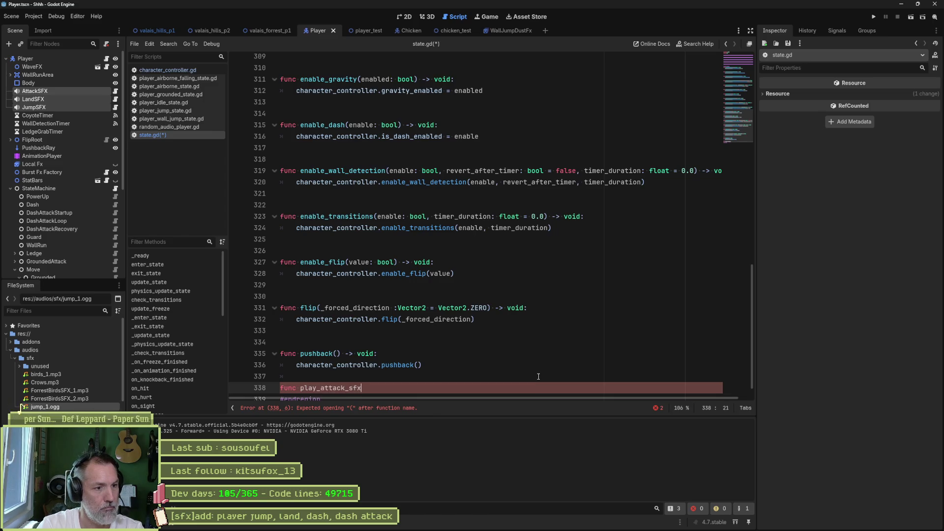
text(() ->)
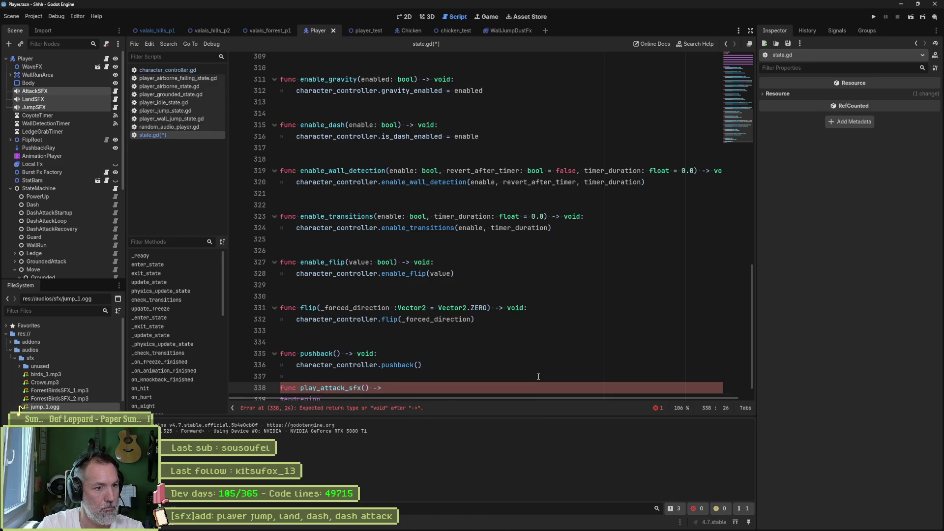
text( void:)
key(Return)
Step: Start its body with character_controller.attack_sfx using autocompletion
text(chara)
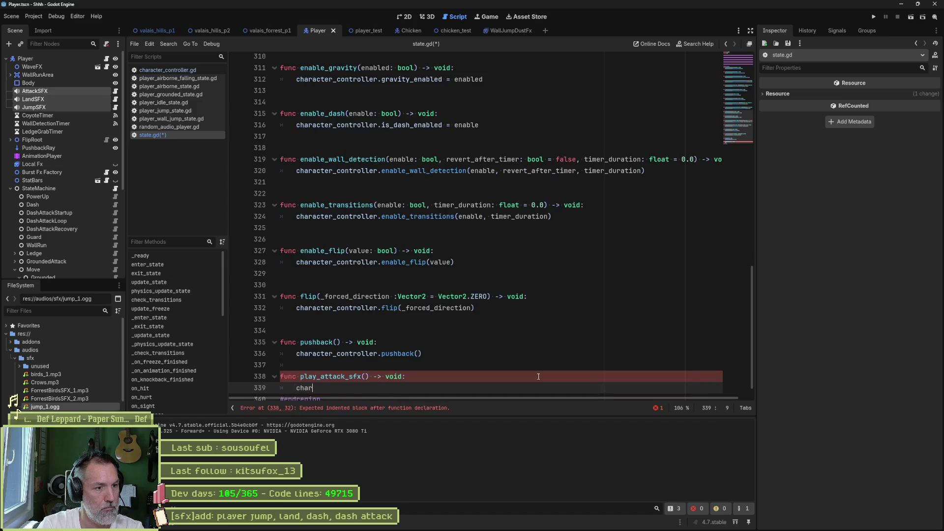
key(Return)
text(.pla)
key(BackSpace)
key(BackSpace)
key(BackSpace)
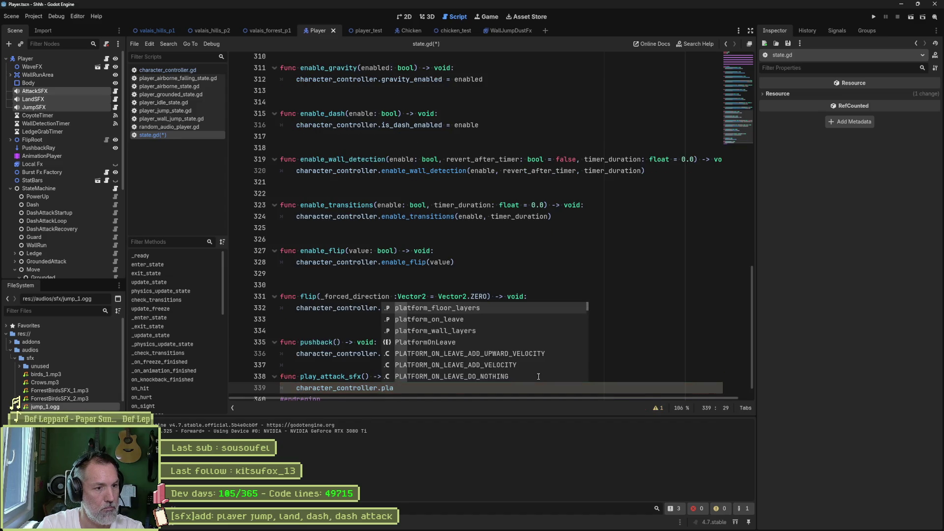
text(atta)
key(Down)
key(Down)
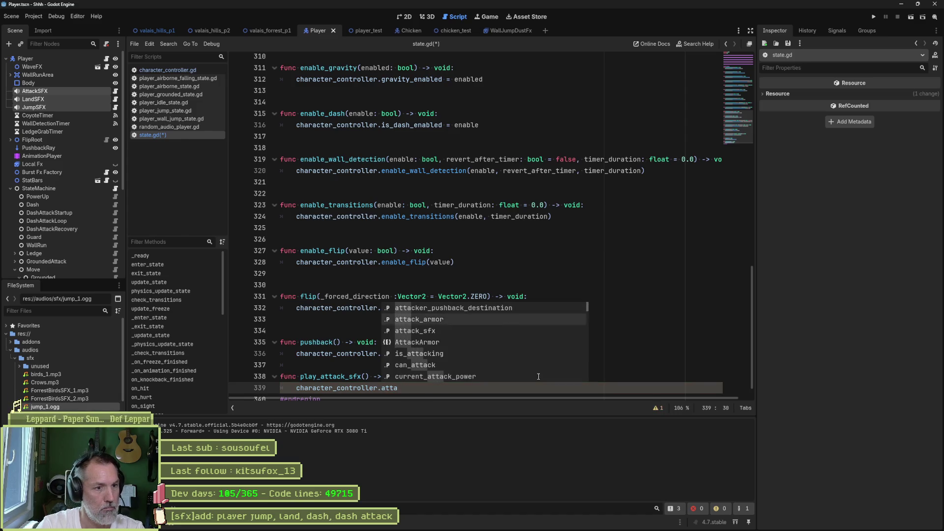
key(Return)
text(.play())
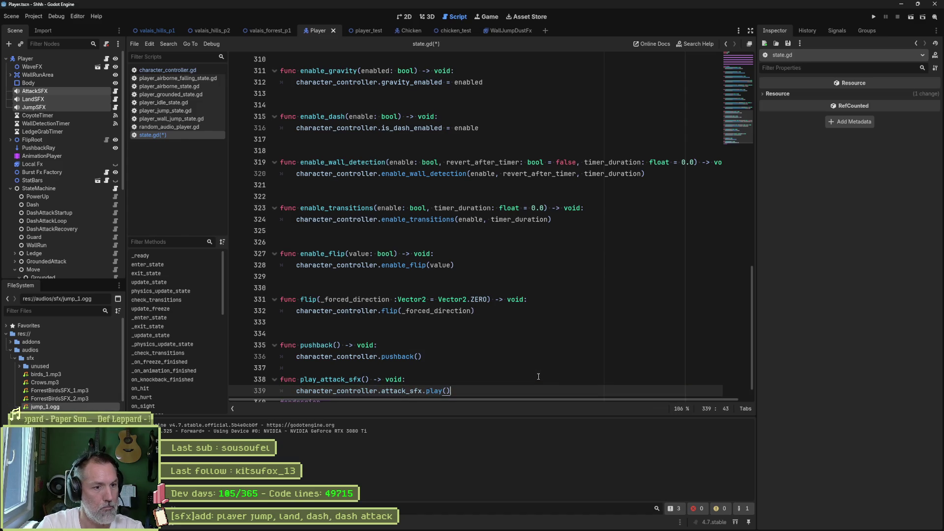
key(BackSpace)
key(BackSpace)
key(BackSpace)
key(BackSpace)
key(BackSpace)
key(BackSpace)
text(ra)
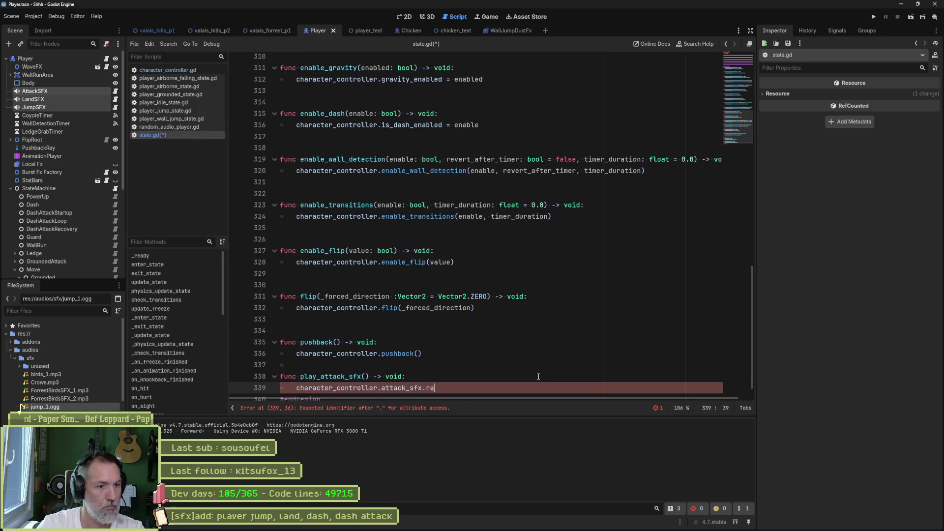
text(ndom)
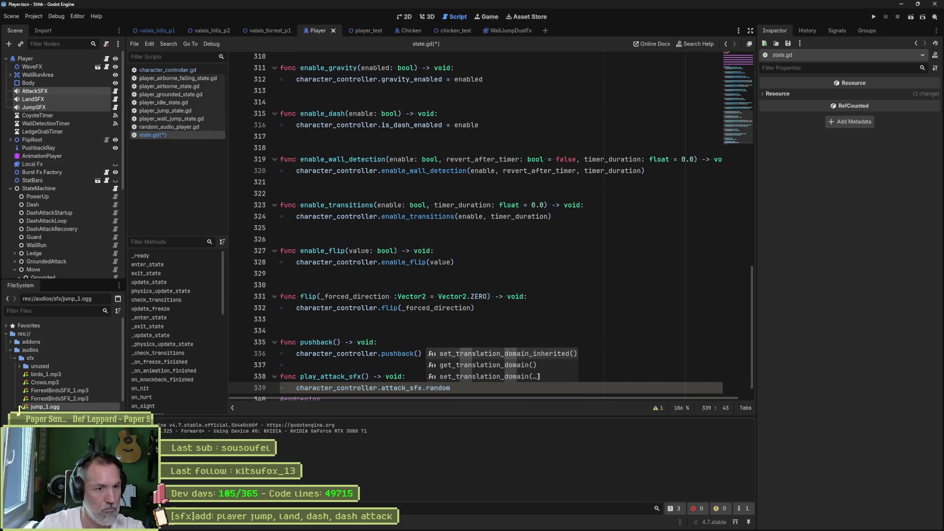
key(BackSpace)
key(BackSpace)
key(BackSpace)
key(BackSpace)
key(BackSpace)
key(BackSpace)
text(pla)
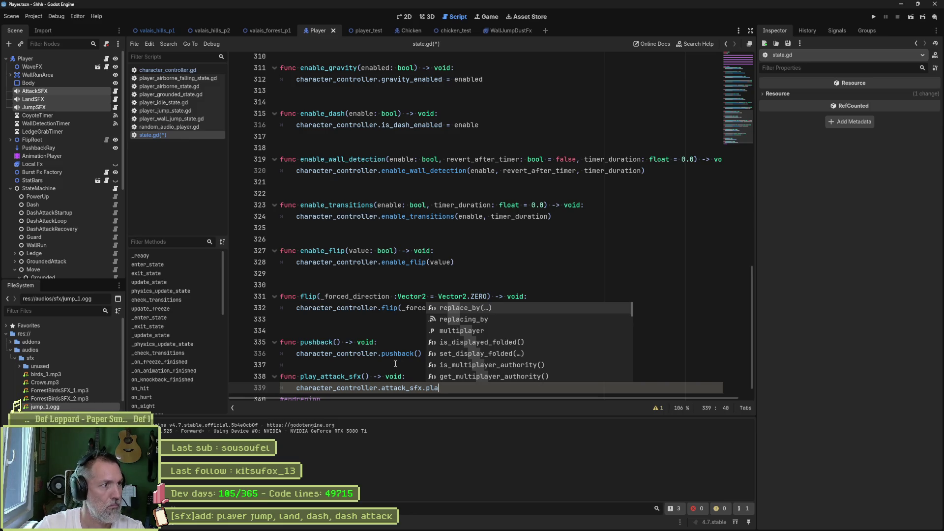
click(319, 201)
Step: Confirm the play_random name in random_audio_player.gd, finish the play_random() call, and copy the function
click(168, 127)
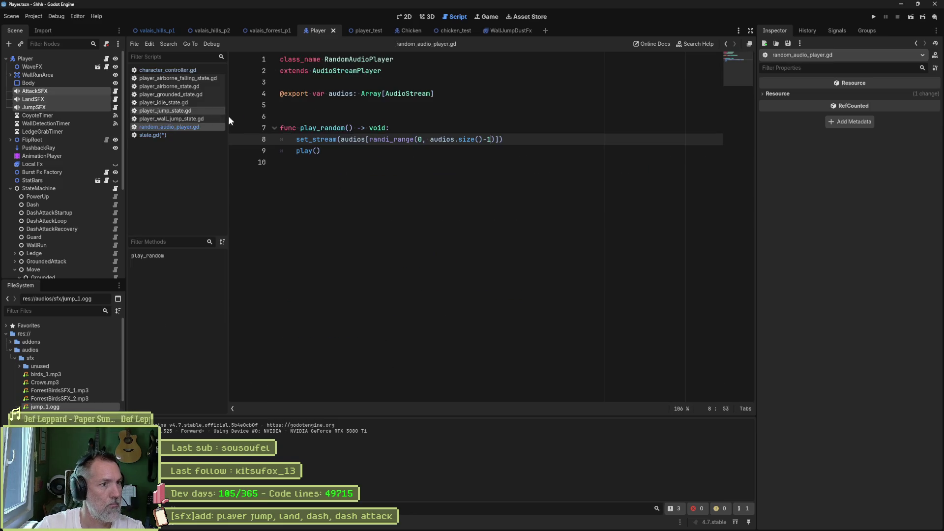
double_click(333, 127)
key(alt+Left)
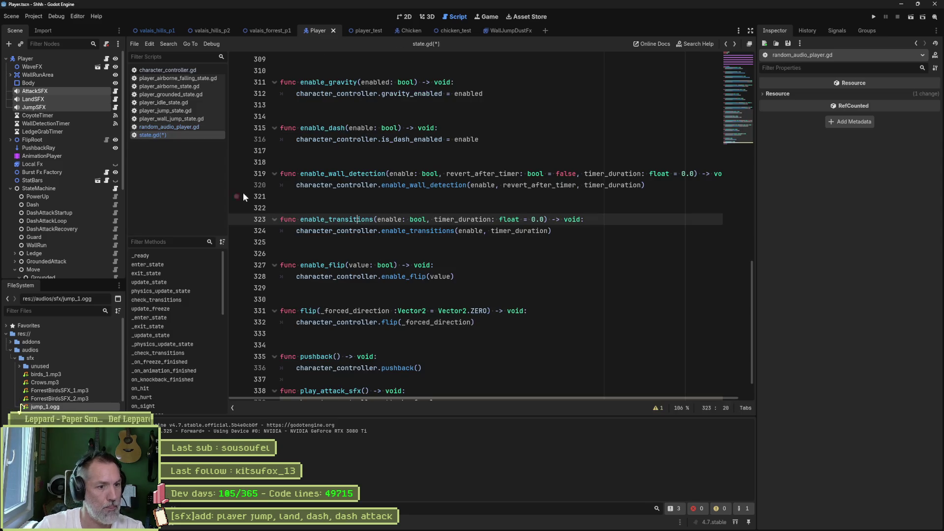
key(alt+Left)
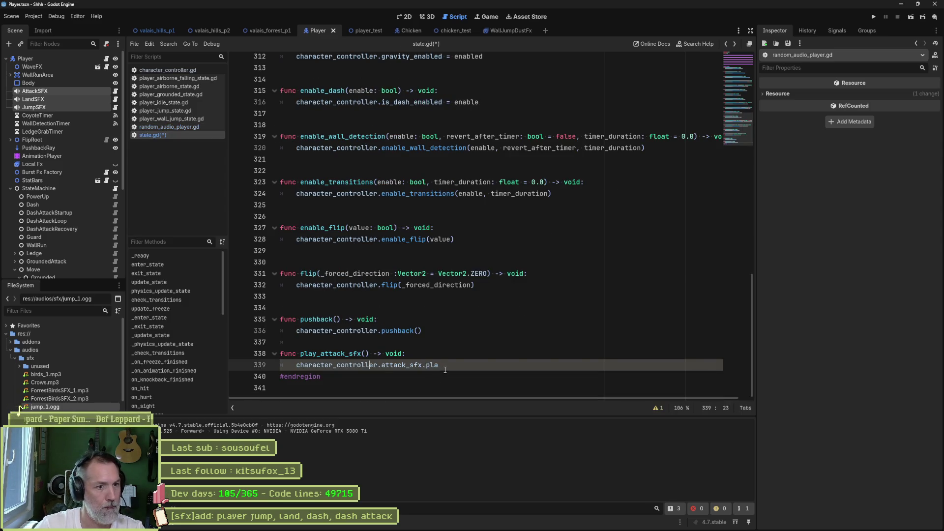
click(446, 370)
text(y_random())
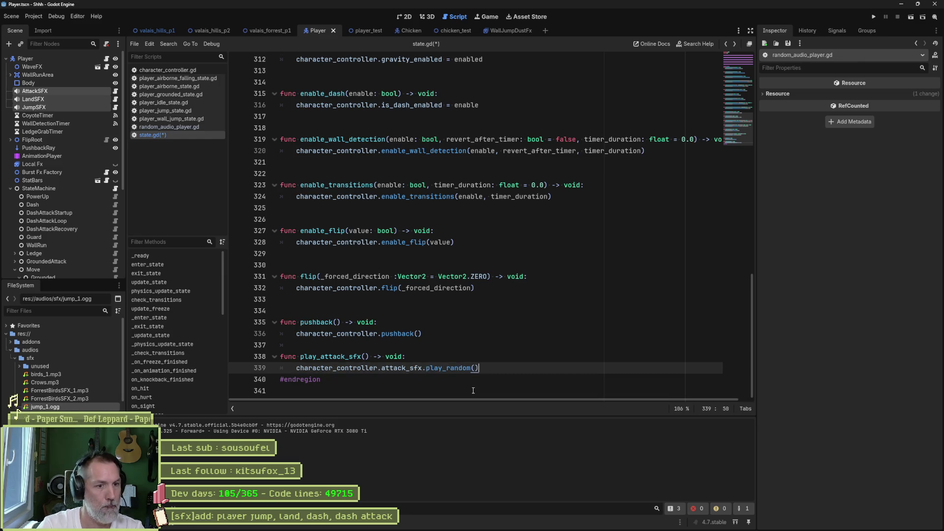
key(shift+Up)
key(shift+Up)
key(shift+Up)
key(ctrl+c)
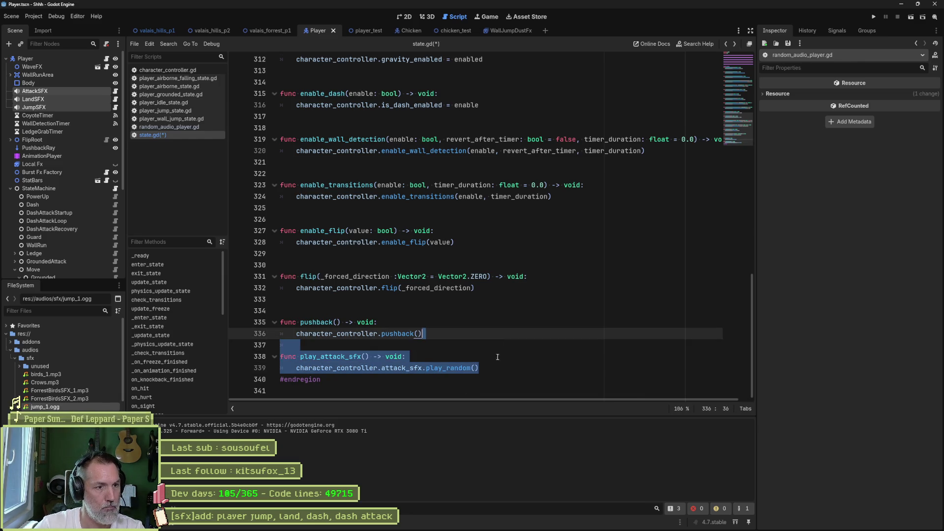
Step: Paste two copies of the function and rename them play_jump_sfx and play_land_sfx
key(Right)
key(ctrl+v)
key(ctrl+v)
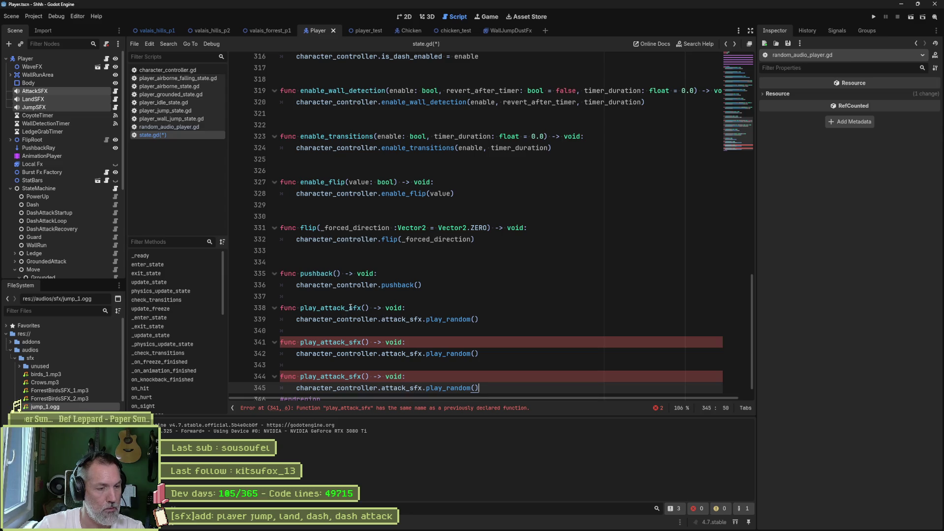
drag(321, 308, 344, 309)
text(jump)
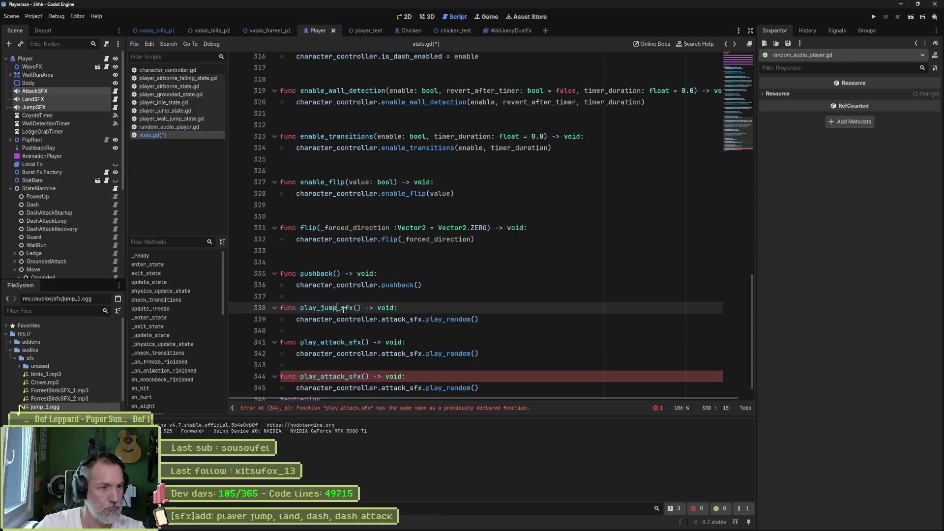
key(Down)
key(Down)
key(Down)
key(Right)
key(BackSpace)
key(BackSpace)
key(BackSpace)
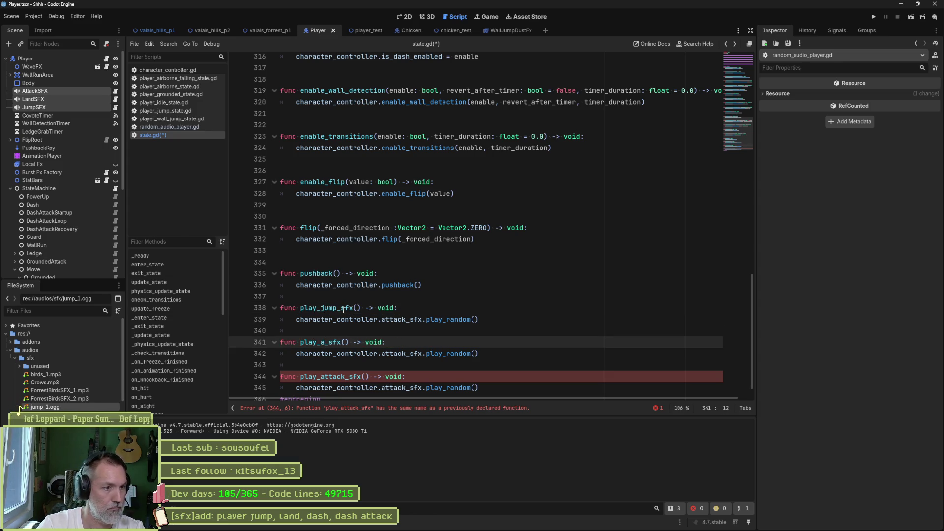
text(land)
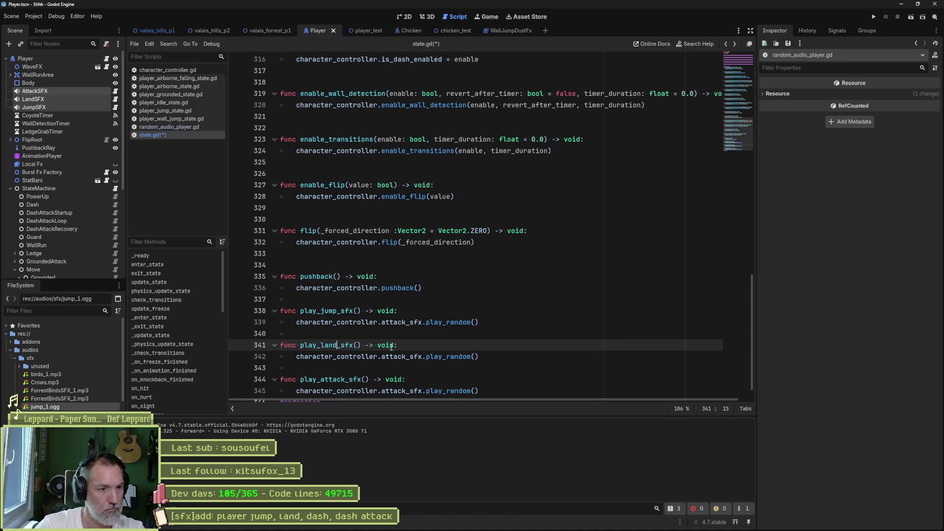
Step: Change the copies' bodies to call land_sfx and jump_sfx instead of attack_sfx
drag(382, 356, 422, 358)
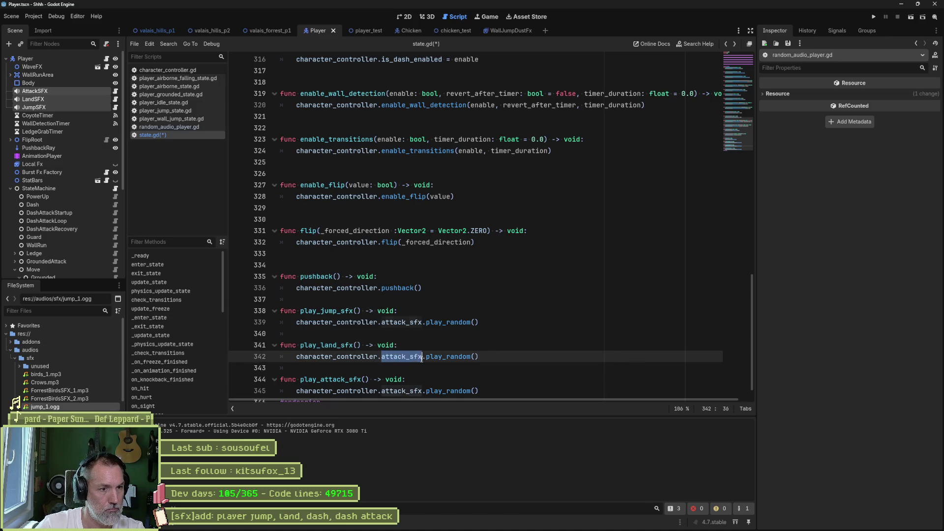
text(land_sfx)
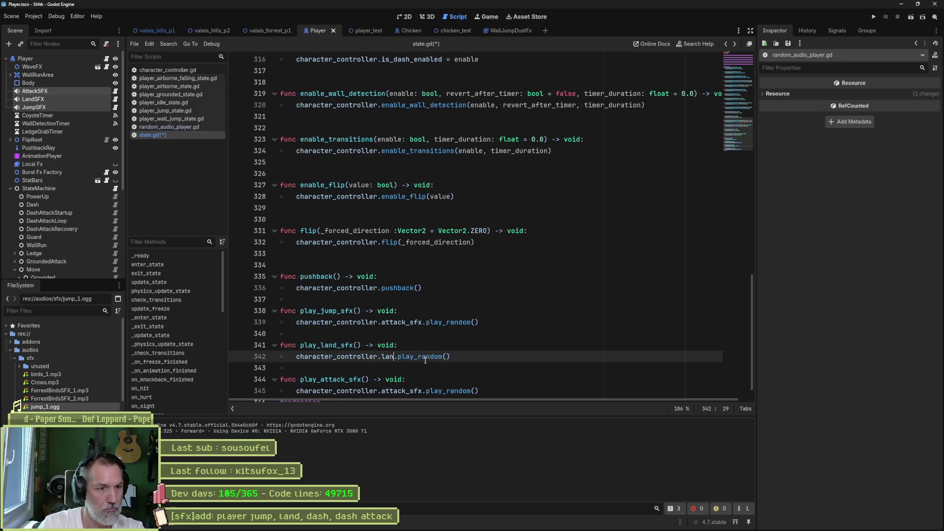
key(Up)
key(Up)
key(Up)
key(ctrl+d)
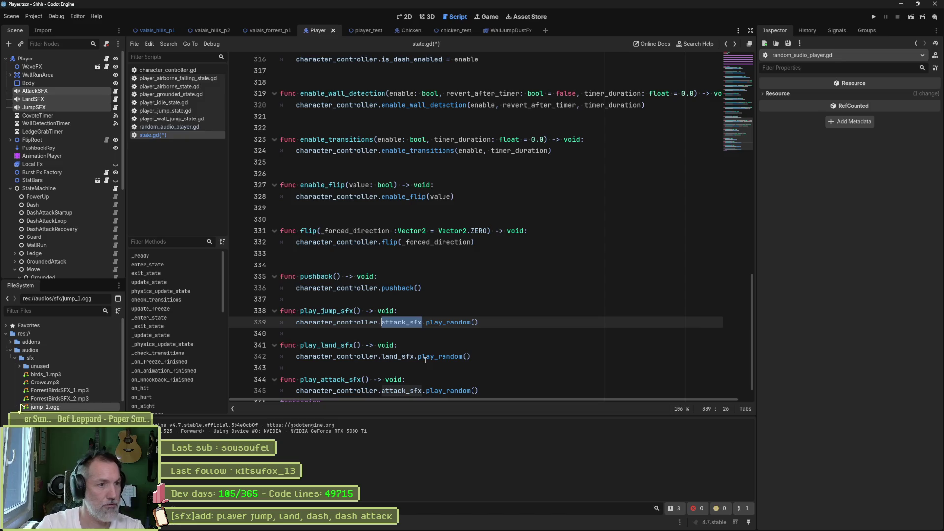
text(jump)
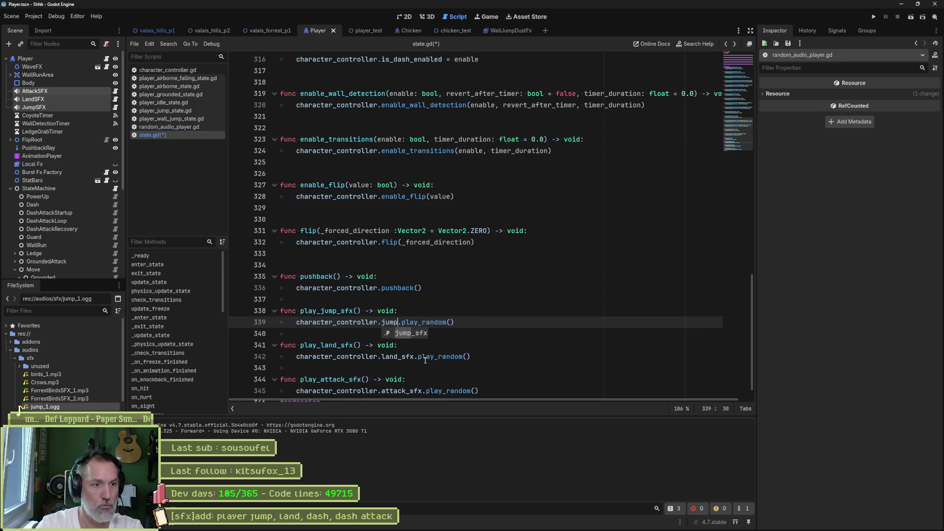
key(Return)
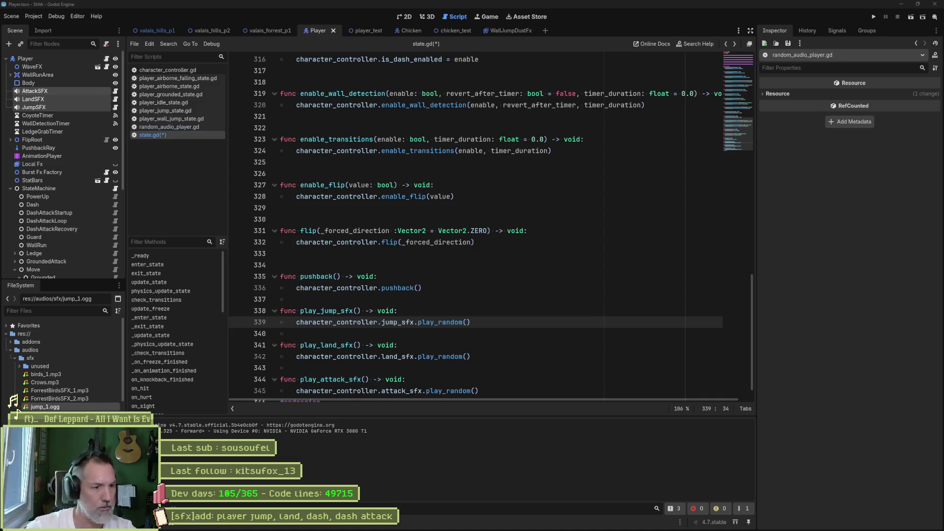
Step: Place the caret at the end of the land_sfx call on line 342
click(496, 356)
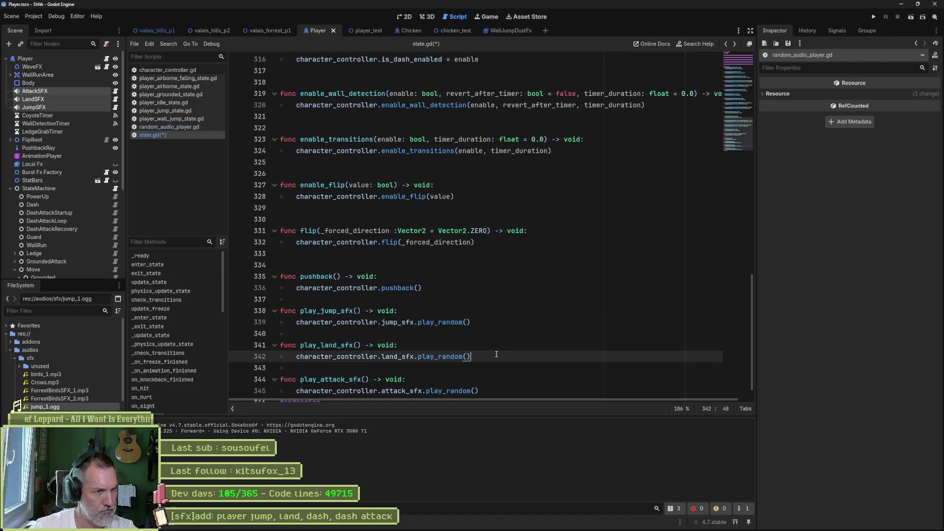
Step: Save and close state.gd, returning to player_wall_jump_state.gd
key(ctrl+s)
middle_click(193, 133)
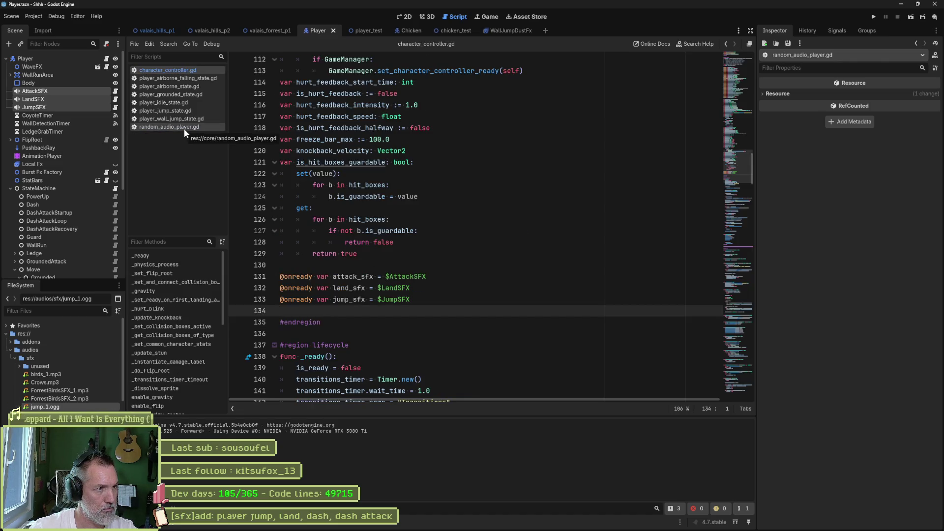
click(187, 119)
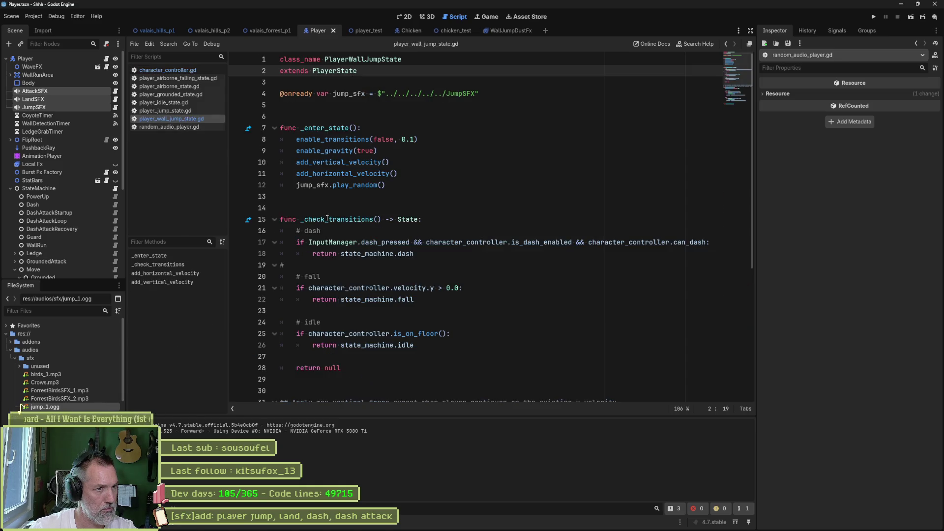
Step: Call play_jump_sfx() after add_horizontal_velocity(), delete the old jump_sfx.play_random() line, and save
click(405, 174)
key(Return)
text(pla)
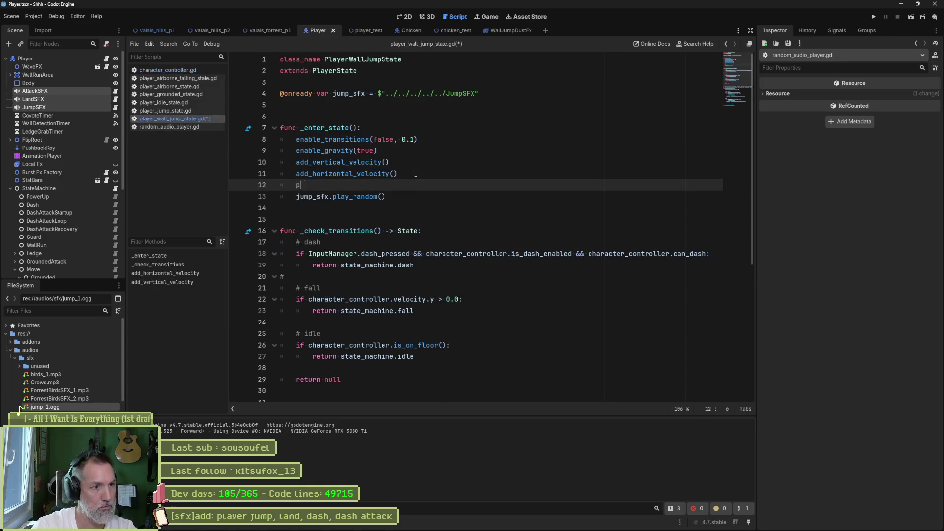
key(Down)
key(Down)
key(Return)
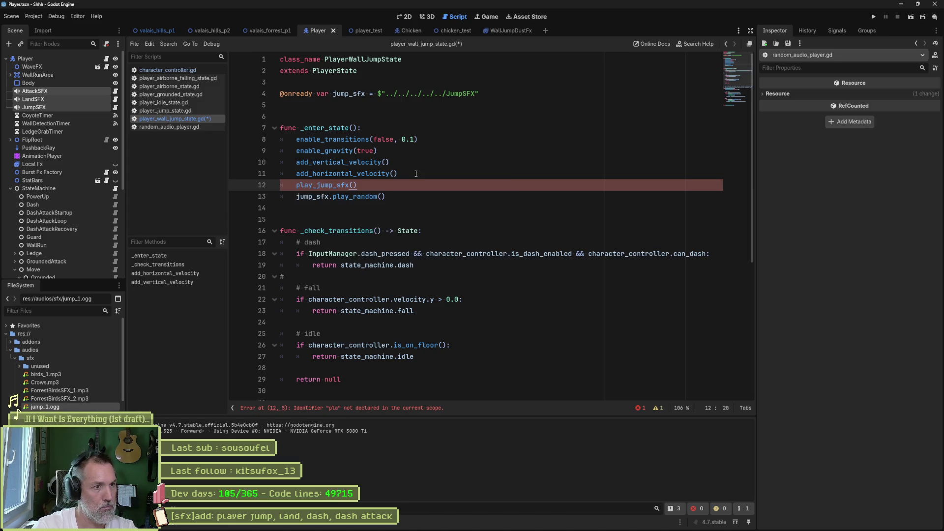
key(Down)
key(ctrl+shift+k)
key(ctrl+s)
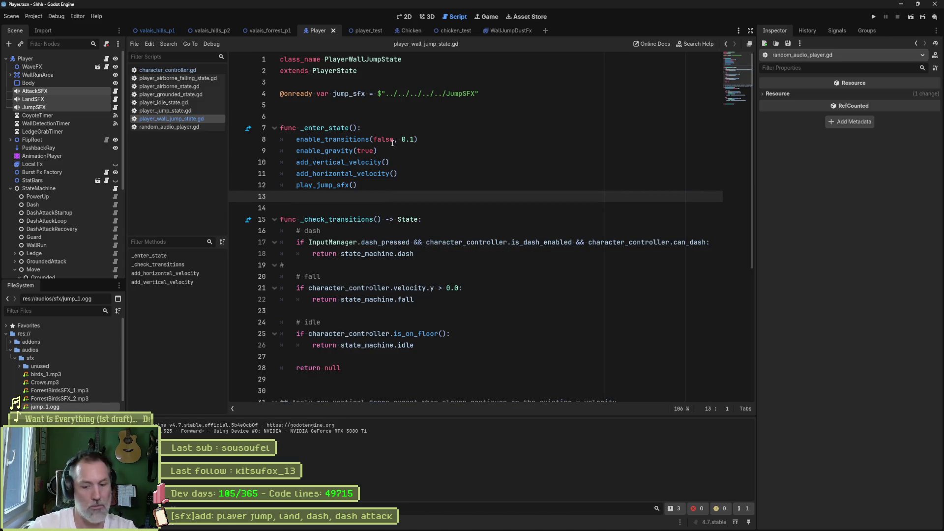
click(347, 33)
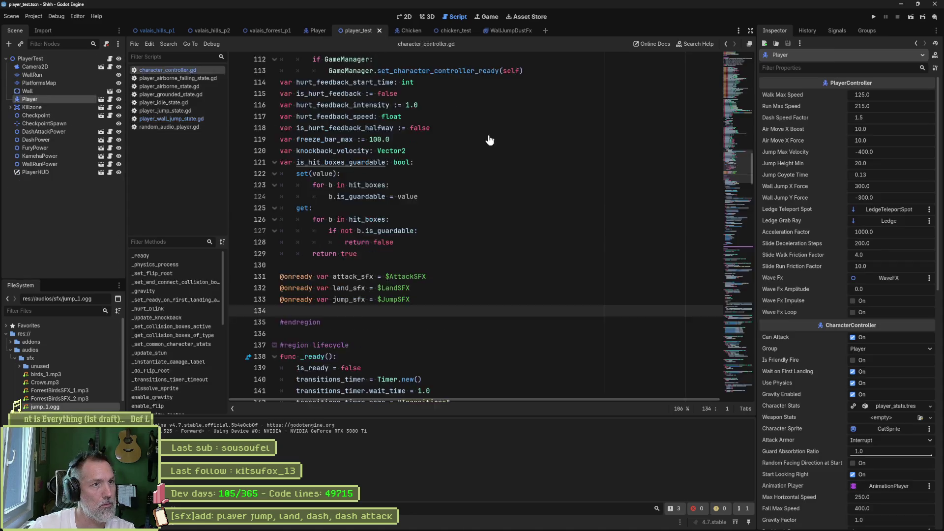
Step: Run the player_test scene, jump twice to hear the jump sound, then open player_jump_state.gd
key(F6)
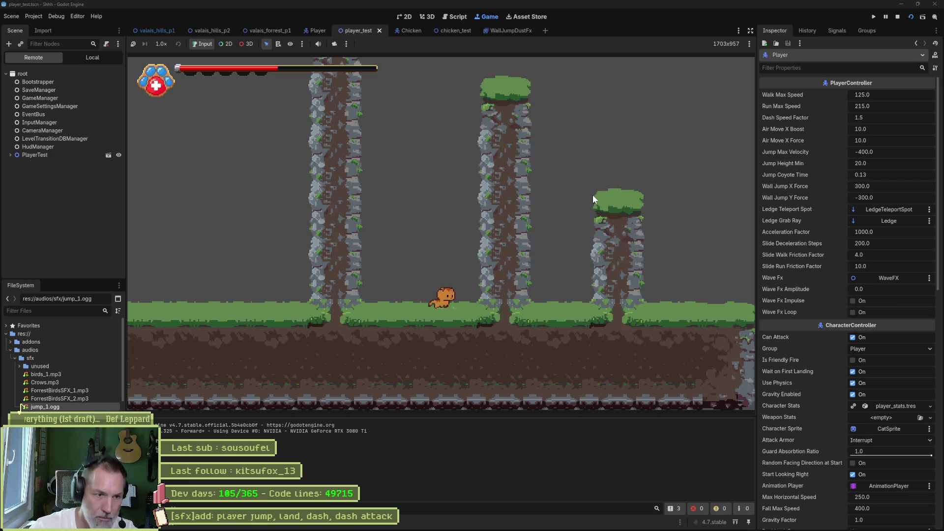
key(space)
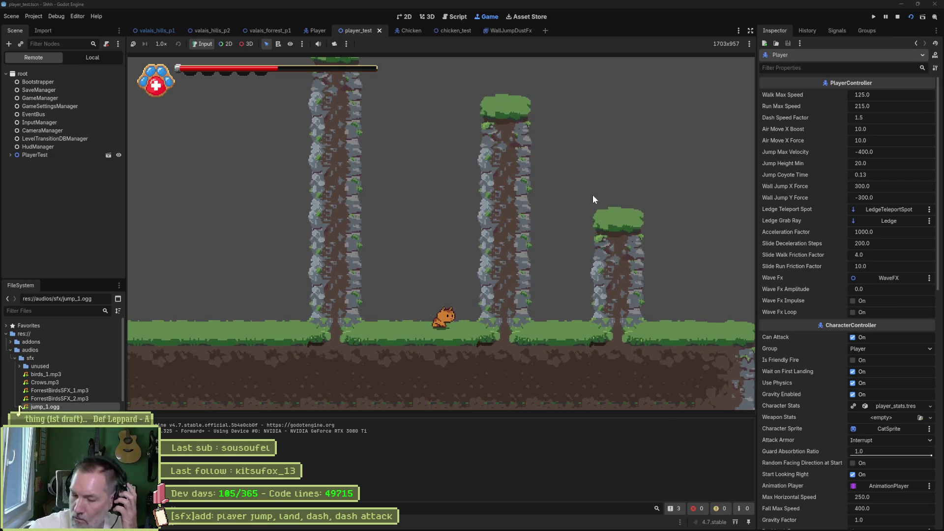
key(space)
key(F8)
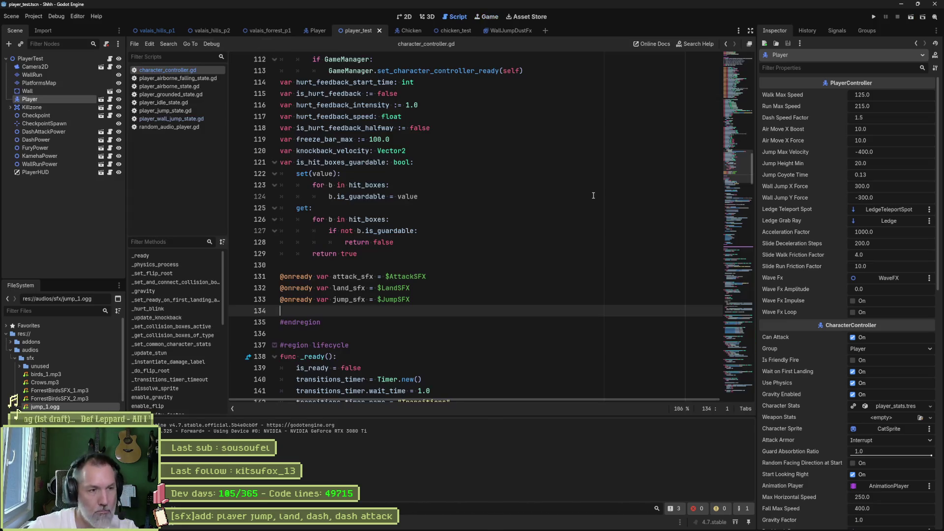
click(172, 119)
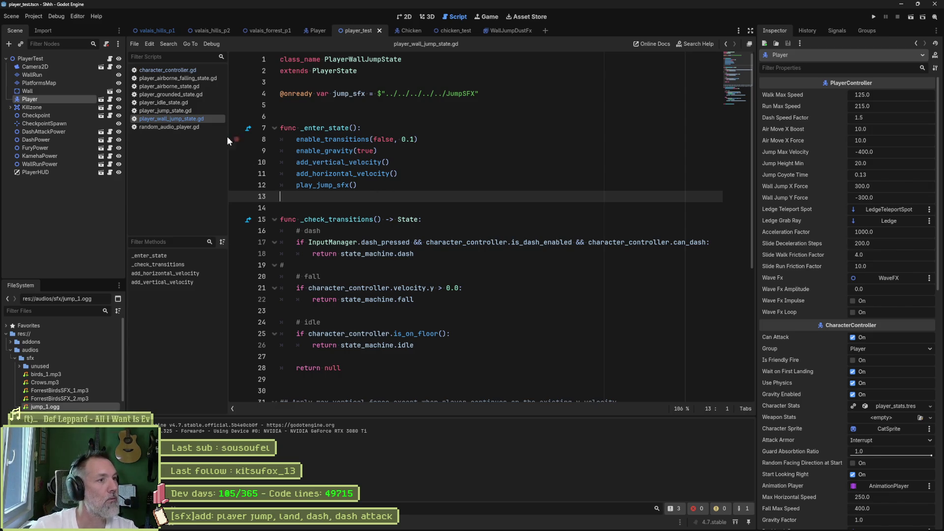
click(176, 112)
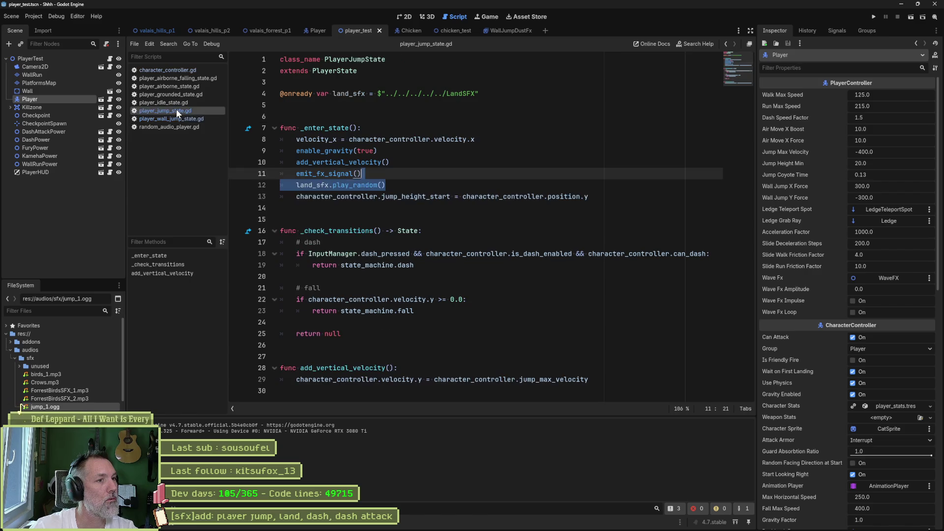
Step: In player_jump_state.gd, replace land_sfx.play_random() with play_land_sfx() after emit_fx_signal(), and save
click(407, 176)
key(Return)
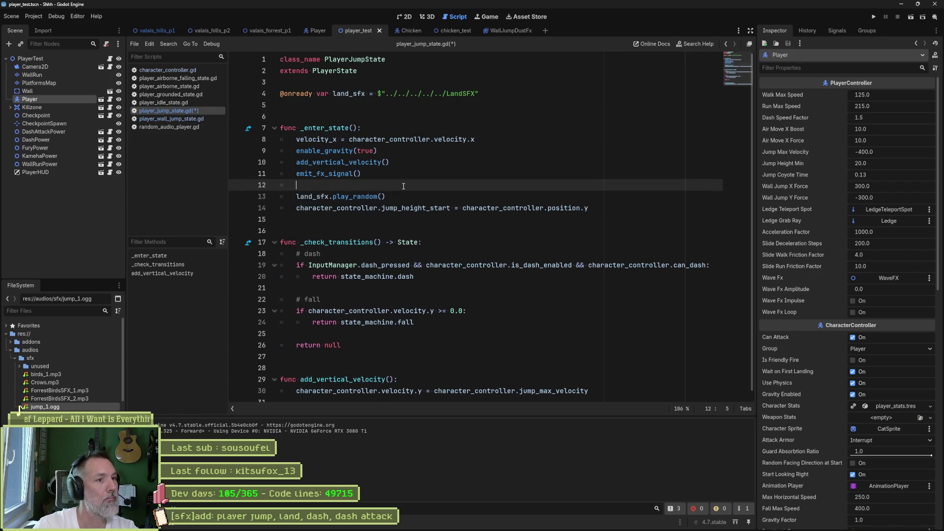
text(play)
key(Down)
key(Down)
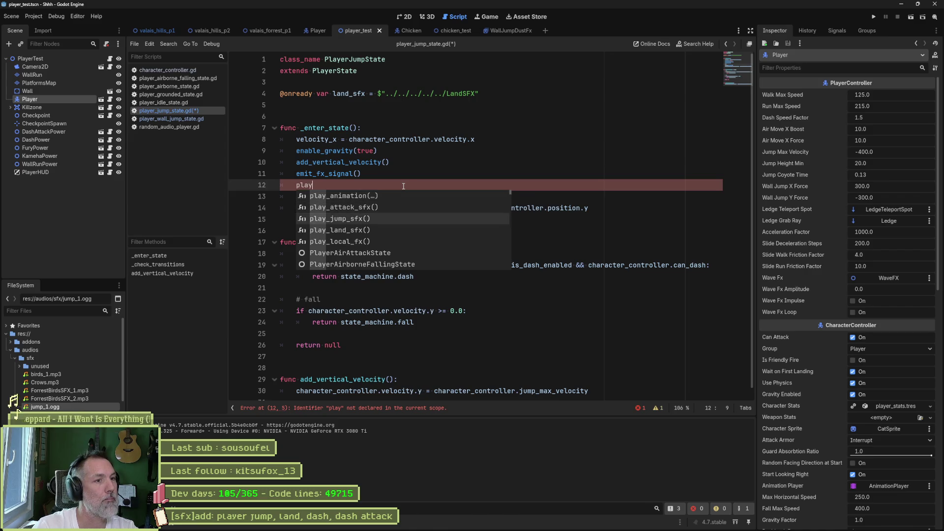
key(Down)
key(Return)
key(Down)
key(ctrl+shift+k)
key(ctrl+s)
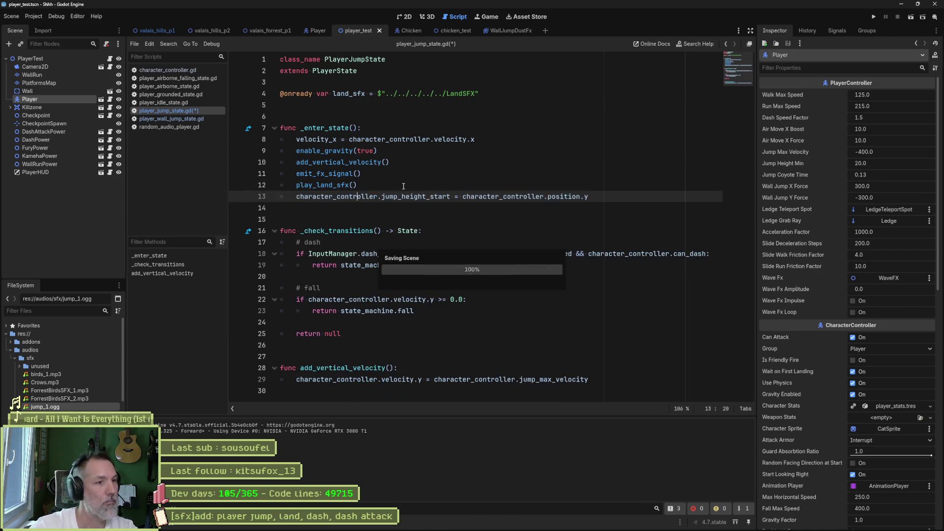
Step: In player_grounded_state.gd, start a new line after the landing_sfx.play_random() call
click(181, 105)
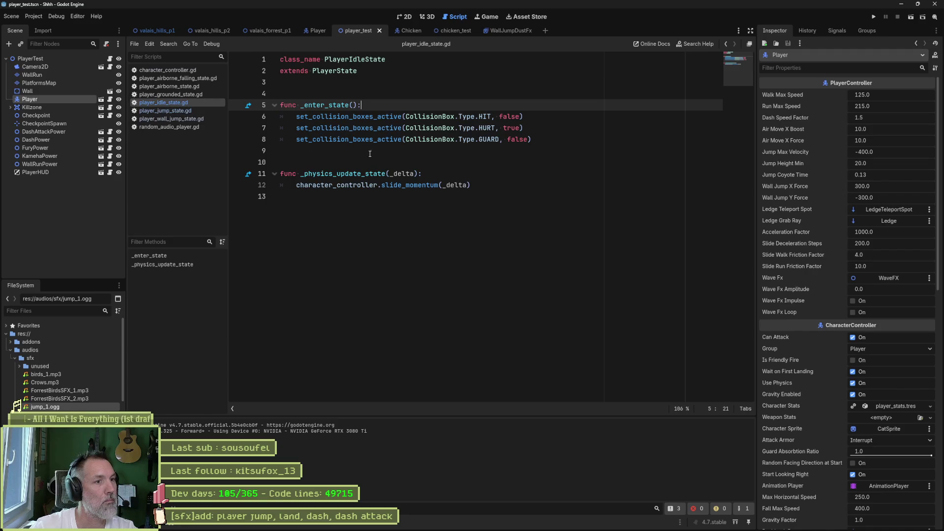
click(183, 95)
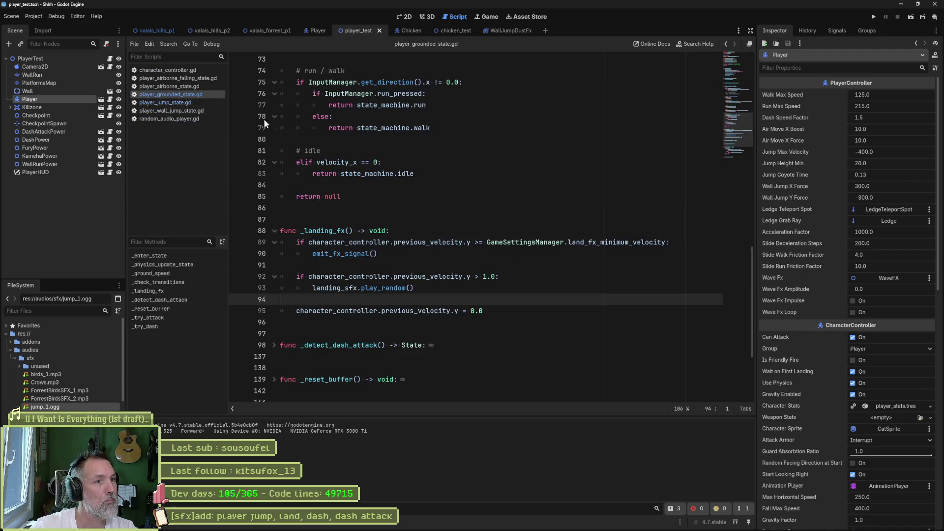
click(422, 290)
key(Return)
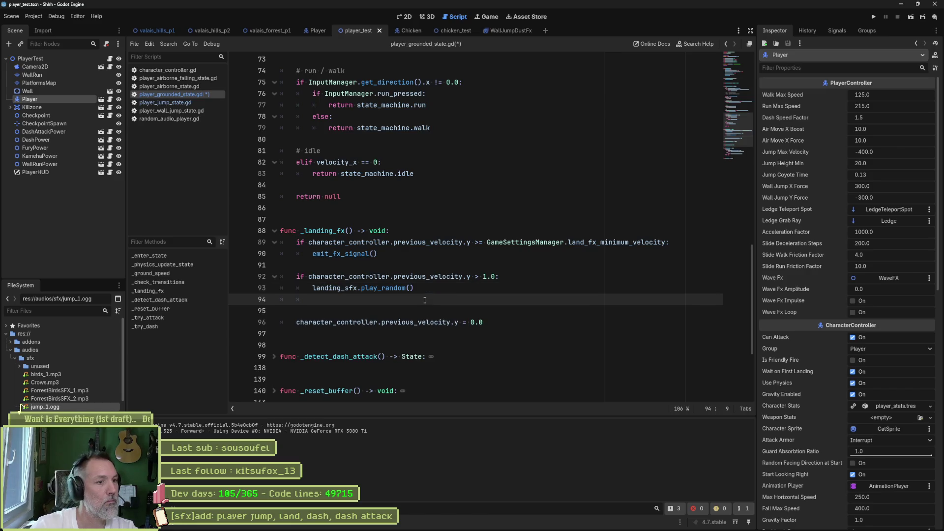